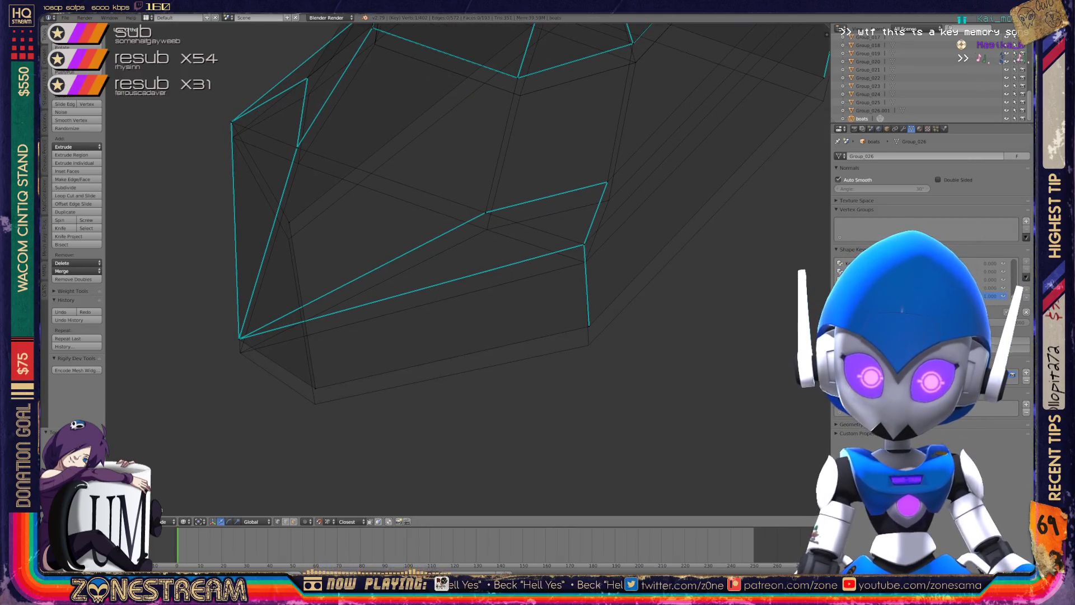
Lower the first three vertices along the mesh's upper edge slightly.
right_click(239, 338)
left_click_drag(239, 338, 240, 352)
right_click(315, 387)
left_click_drag(315, 388, 314, 403)
right_click(589, 325)
left_click_drag(589, 325, 589, 346)
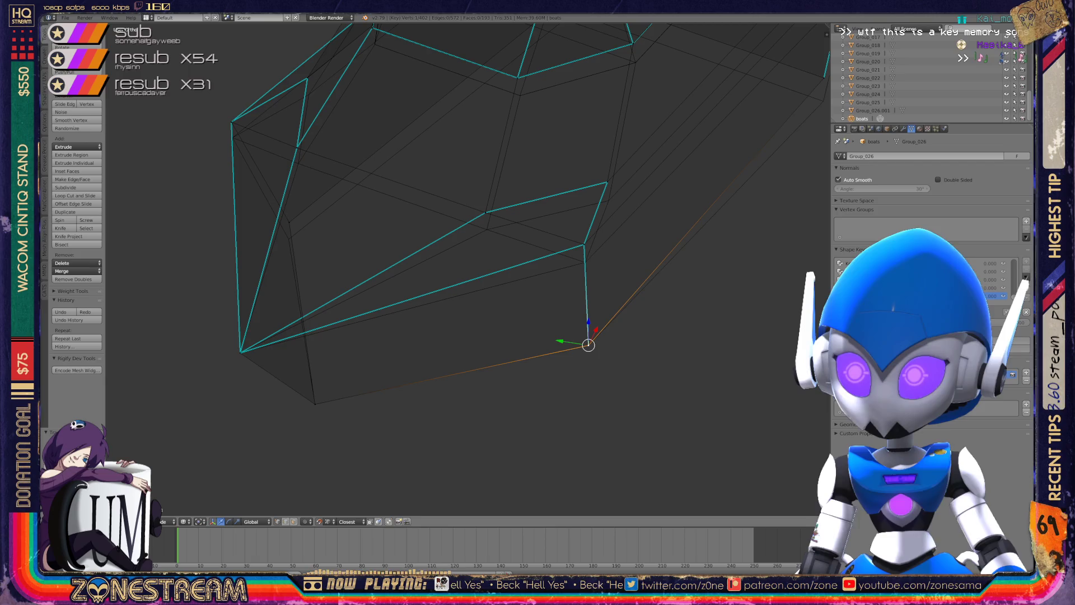
Further along the edge, lower the next vertex, the corner vertex and its neighbour.
middle_click_drag(588, 346, 642, 401, "shift")
right_click(344, 283)
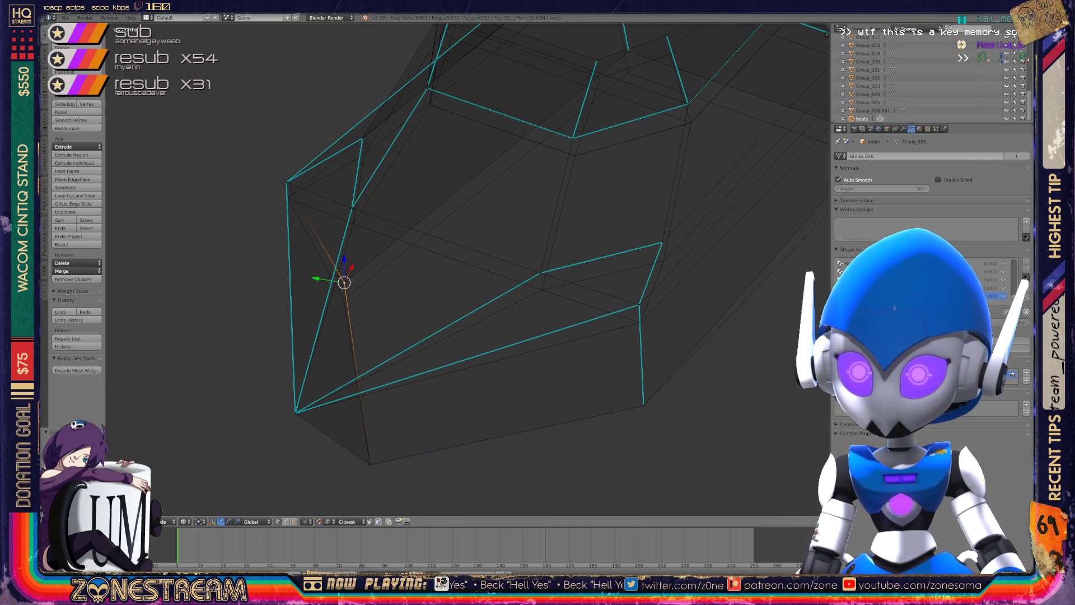
left_click_drag(344, 283, 344, 300)
right_click(286, 182)
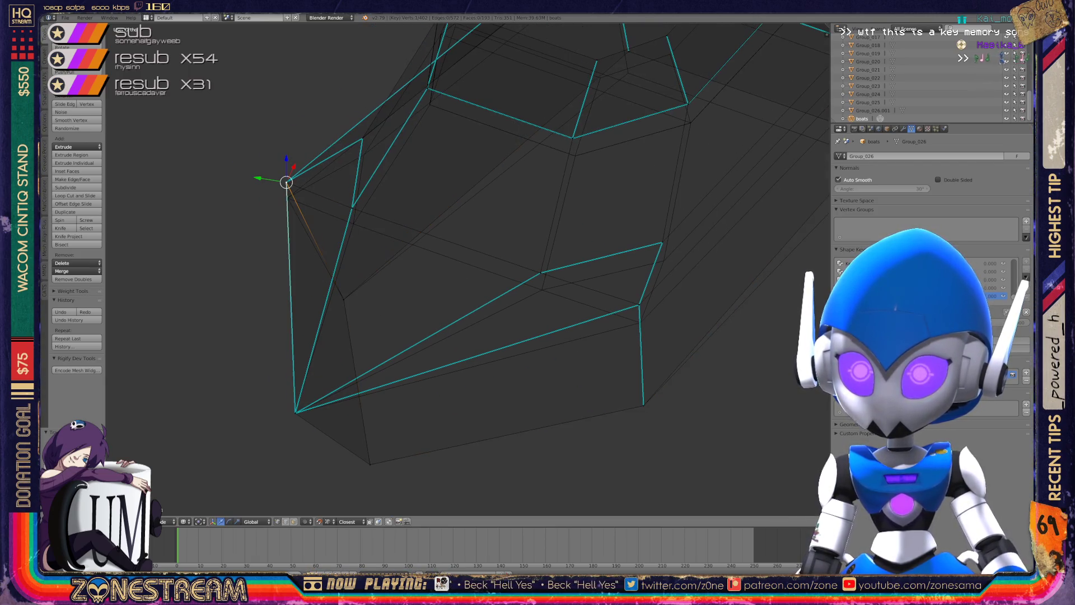
left_click_drag(287, 182, 288, 197)
right_click(353, 207)
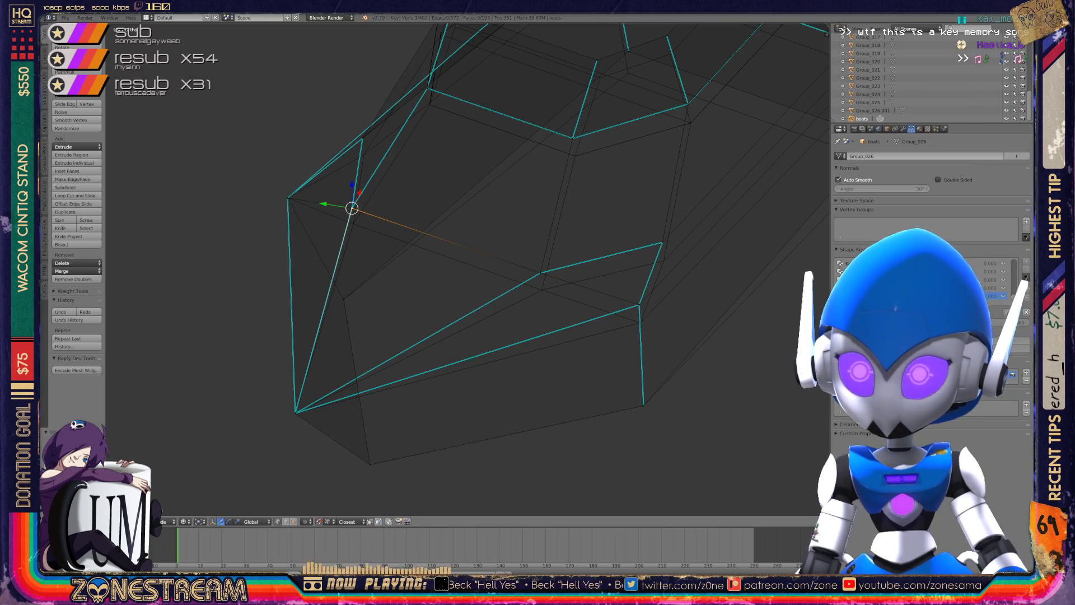
left_click_drag(353, 207, 354, 224)
In another part of the mesh, pull three more upper-edge vertices down.
middle_click_drag(353, 224, 191, 173, "shift")
right_click(378, 222)
left_click_drag(378, 222, 379, 239)
right_click(477, 255)
left_click_drag(476, 255, 478, 272)
right_click(499, 192)
left_click_drag(500, 192, 502, 211)
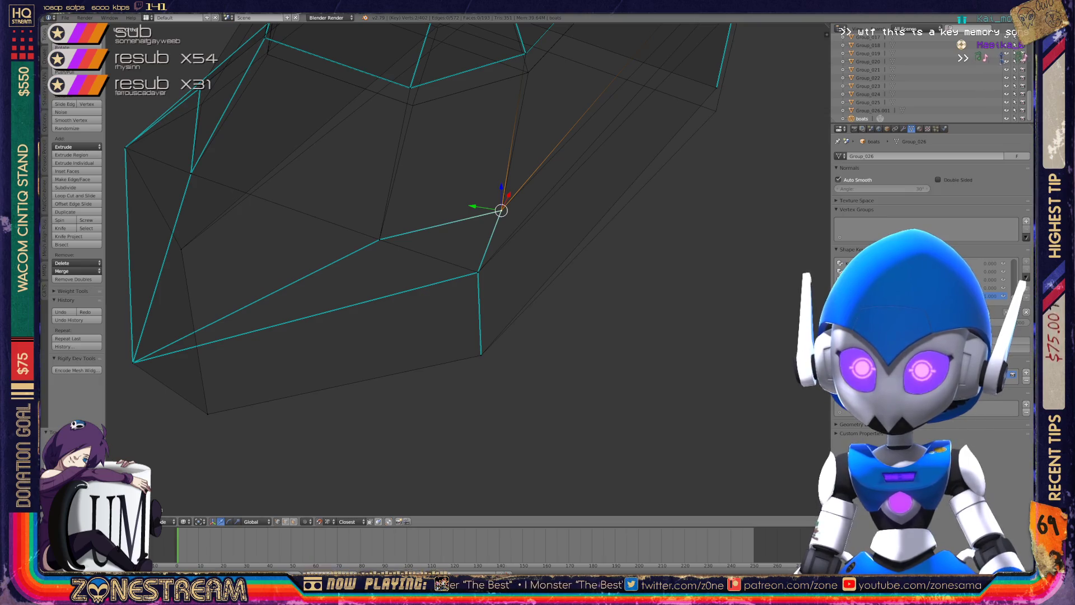
From a new angle, lower the upper corner vertex of the rim.
middle_click_drag(504, 280, 425, 235)
right_click(396, 253)
middle_click_drag(448, 280, 515, 297)
right_click(306, 322)
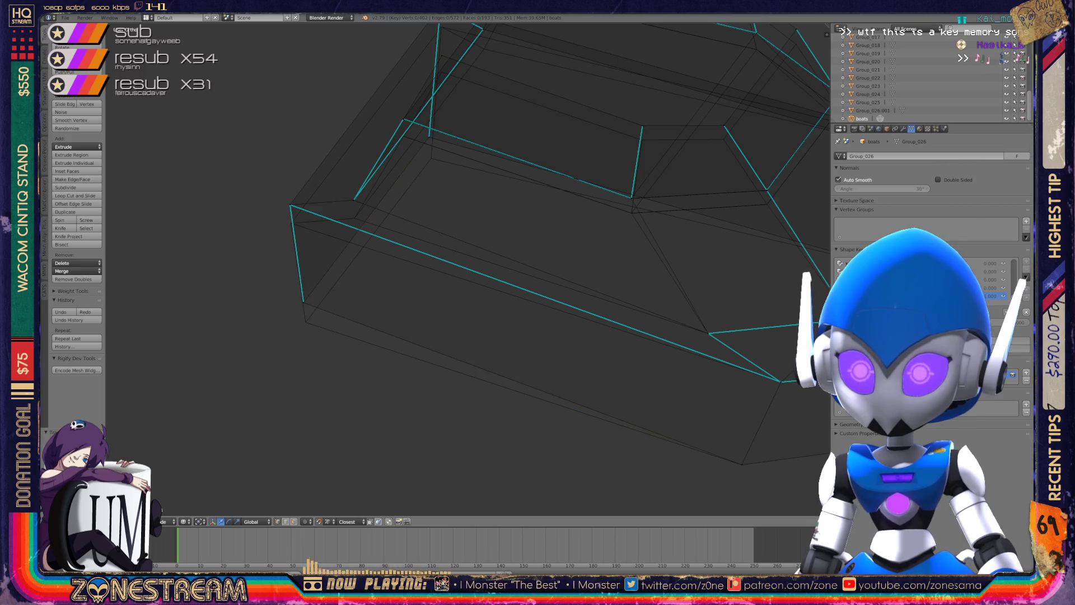
right_click(291, 205)
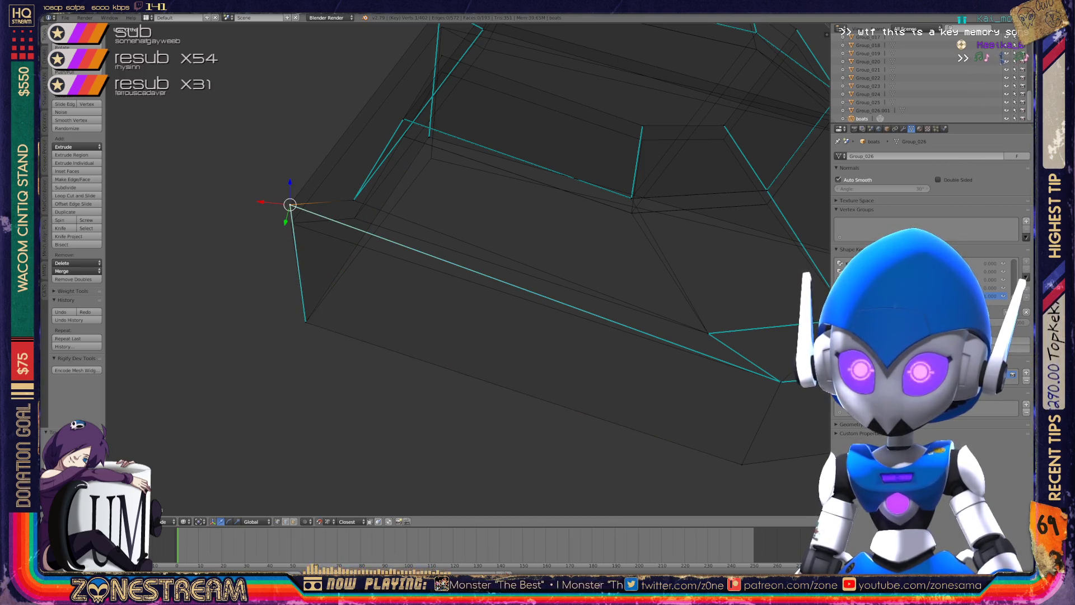
right_click_drag(290, 205, 292, 224)
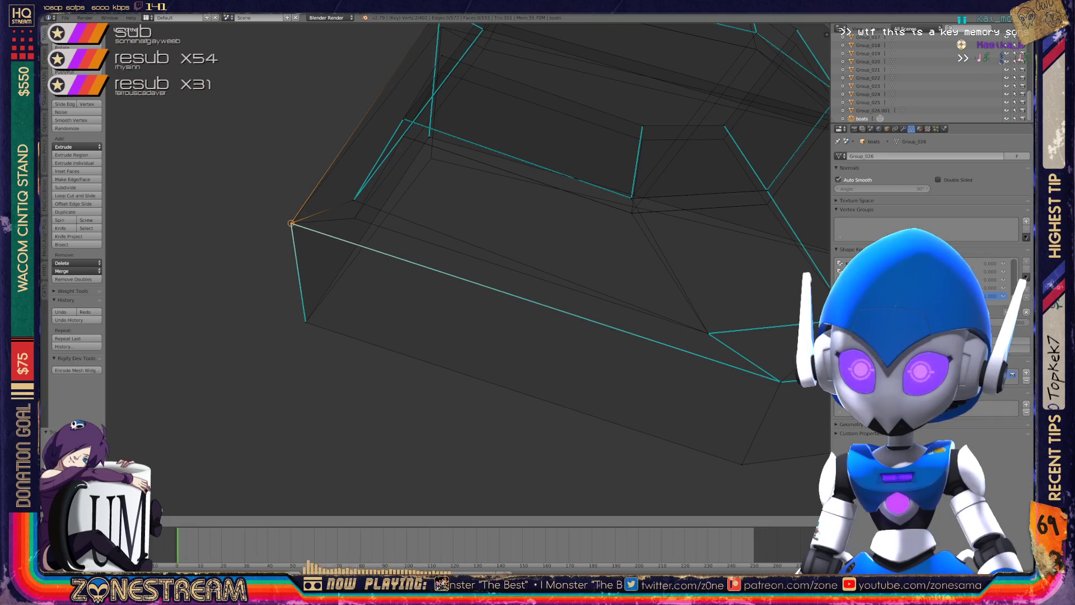
right_click(354, 200)
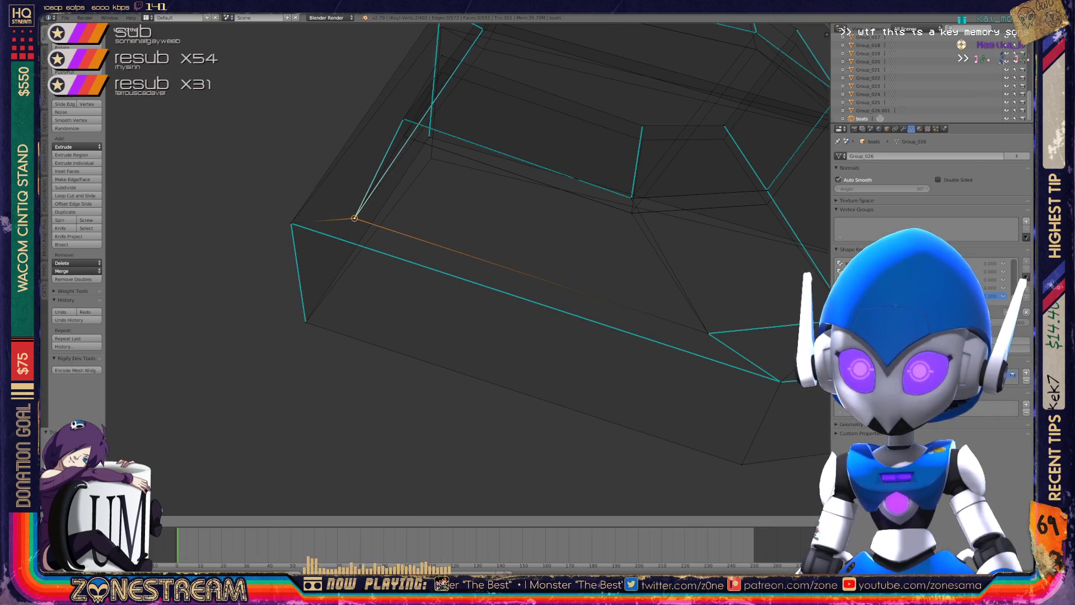
From a side angle, drag the lower corner vertex downward.
scroll(504, 224, "down", 3)
mouse_move(448, 280)
middle_mouse_down()
mouse_move(426, 235)
mouse_move(504, 268)
mouse_move(515, 263)
mouse_move(476, 241)
middle_mouse_up()
scroll(470, 168, "up", 4)
right_click(406, 282)
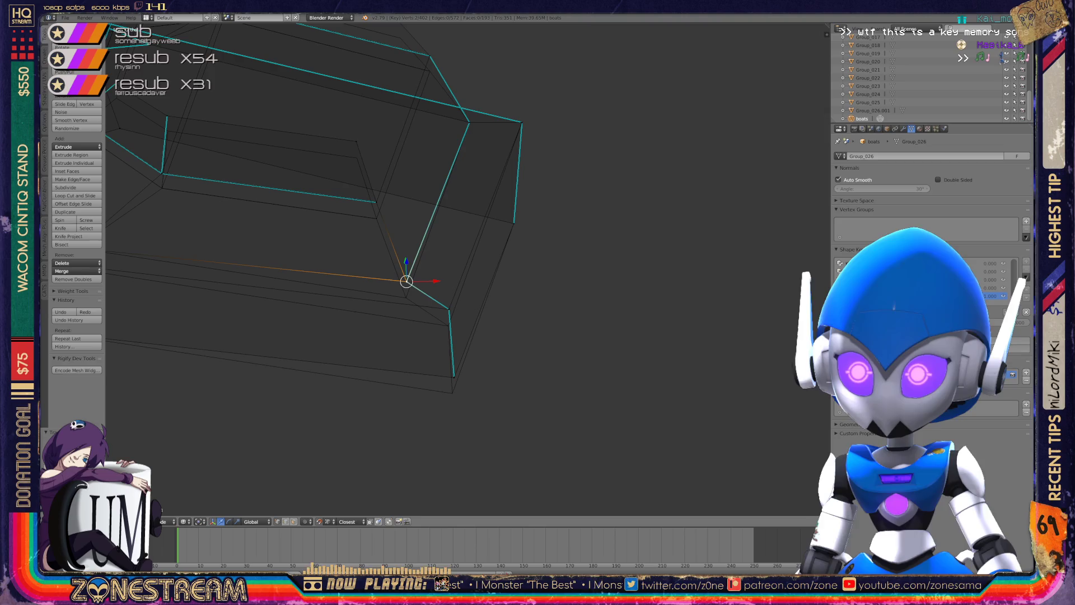
mouse_move(407, 281)
right_mouse_down()
mouse_move(406, 297)
mouse_move(447, 324)
mouse_move(452, 388)
right_mouse_up()
right_click(449, 308)
Viewed from above, lower two adjacent rim vertices slightly.
middle_click_drag(452, 389, 515, 235)
right_click(526, 193)
right_click_drag(525, 193, 526, 210)
right_click(337, 168)
right_click_drag(336, 168, 337, 180)
Pull down two top vertices and one right-side vertex of the boot's opening.
mouse_move(337, 180)
middle_mouse_down()
mouse_move(415, 269)
mouse_move(363, 235)
mouse_move(370, 263)
mouse_move(359, 291)
mouse_move(360, 227)
middle_mouse_up()
right_click(398, 118)
right_click_drag(398, 115, 399, 133)
right_click(465, 112)
right_click_drag(466, 112, 466, 126)
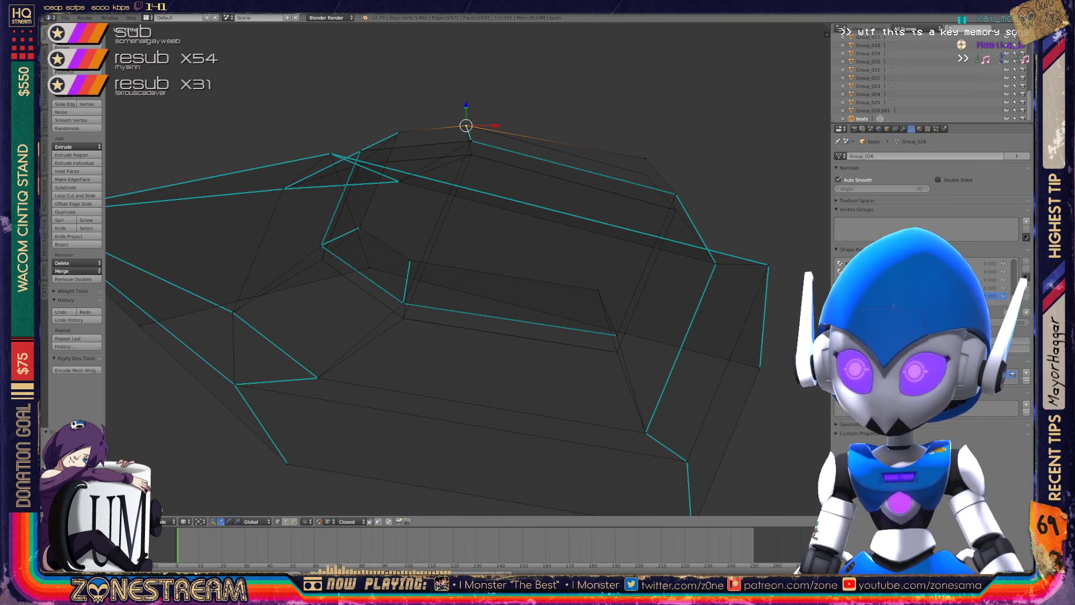
right_click(646, 159)
right_click_drag(646, 159, 646, 174)
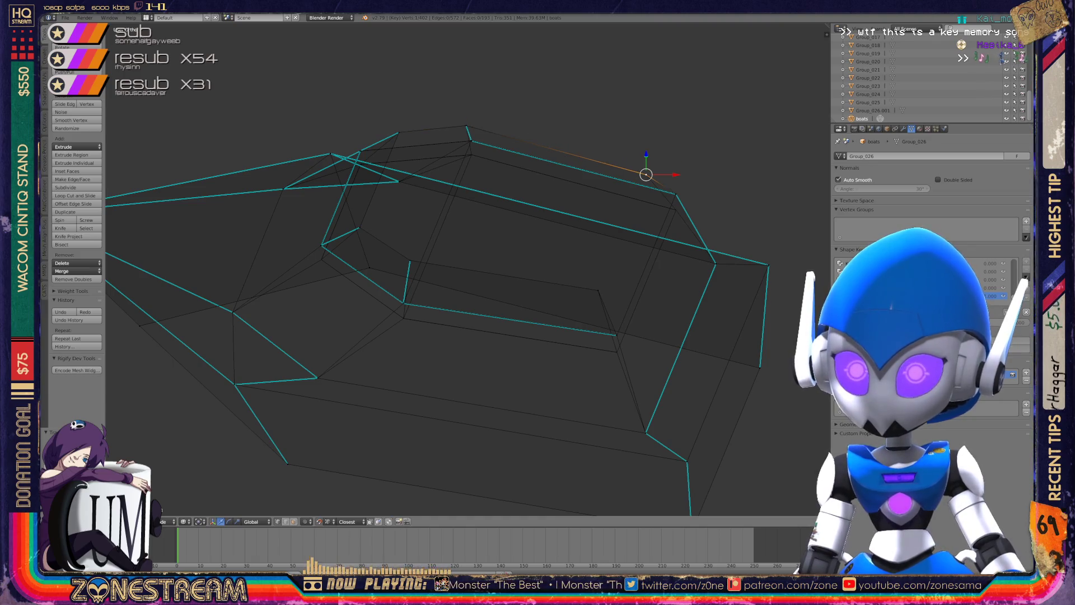
middle_click_drag(425, 269, 370, 251)
scroll(467, 269, "up", 5)
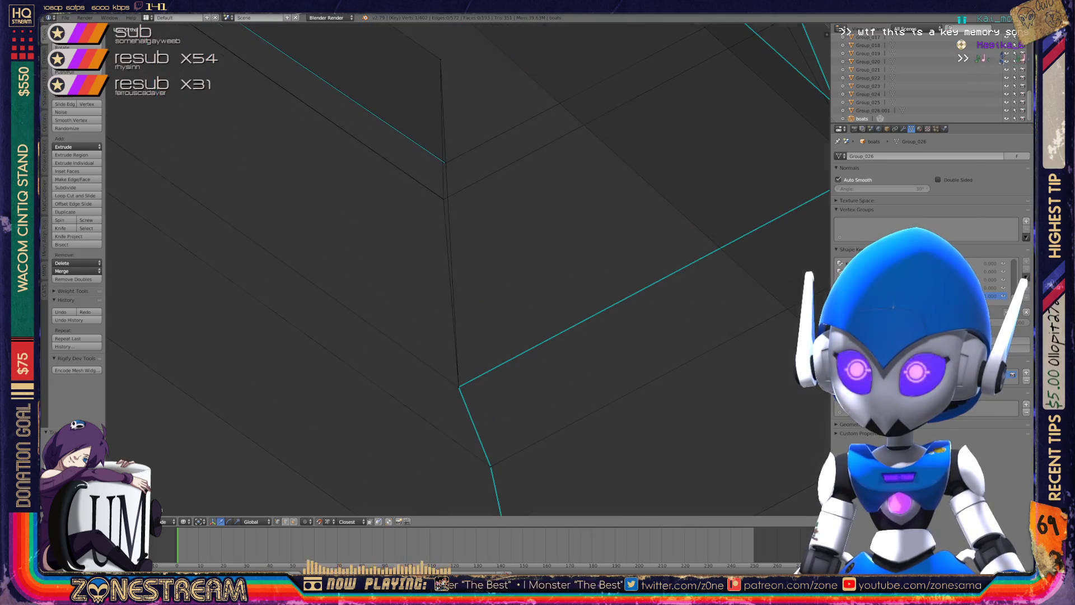
Centre the view on the corner vertex and leave only the top vertex selected.
middle_click_drag(467, 269, 431, 255)
right_click(397, 74)
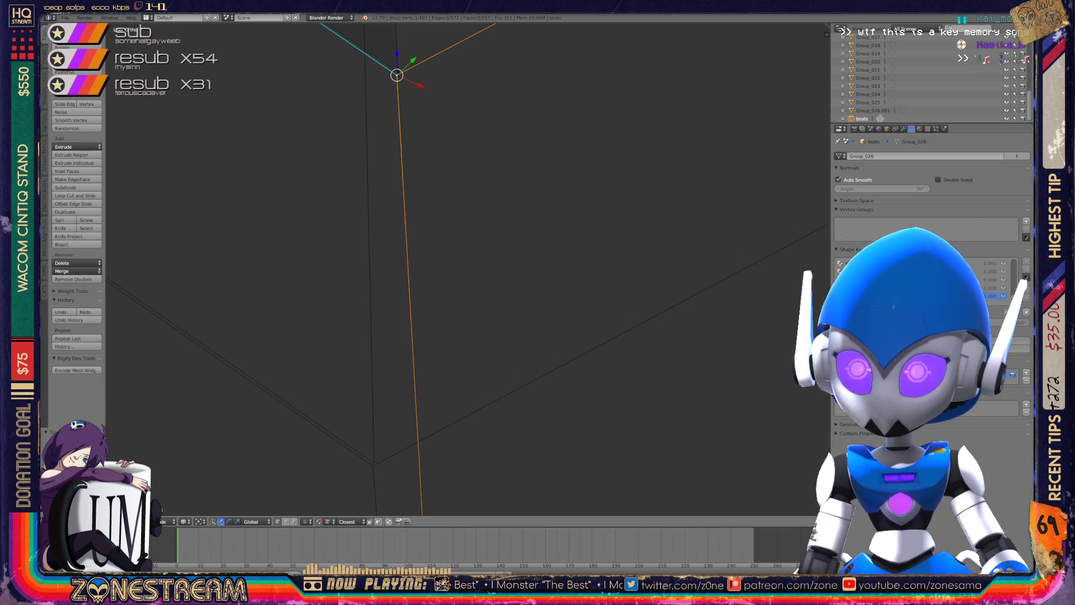
key("g")
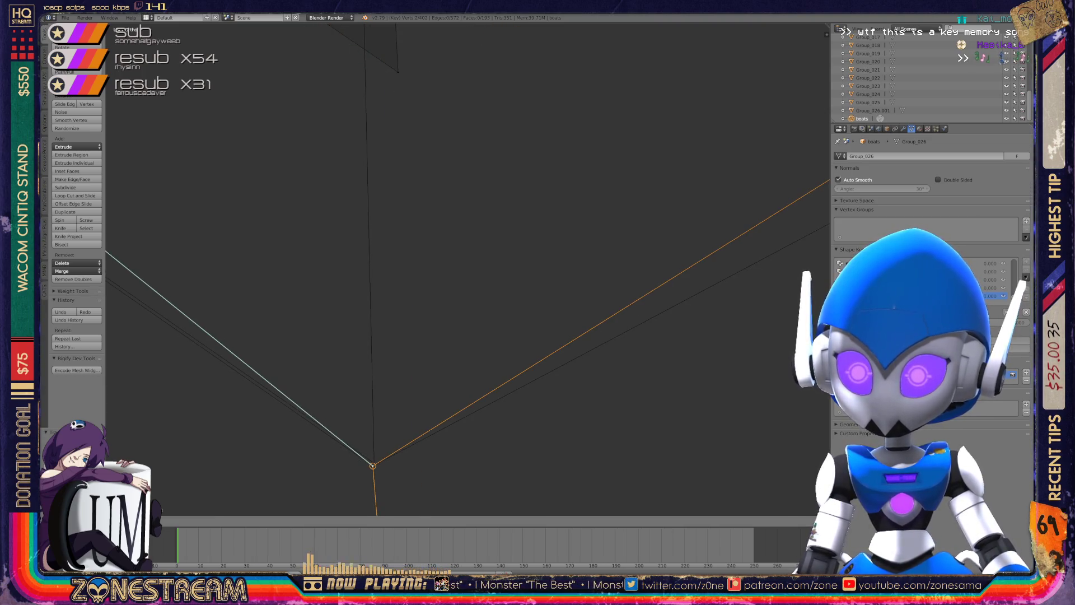
right_click(373, 466)
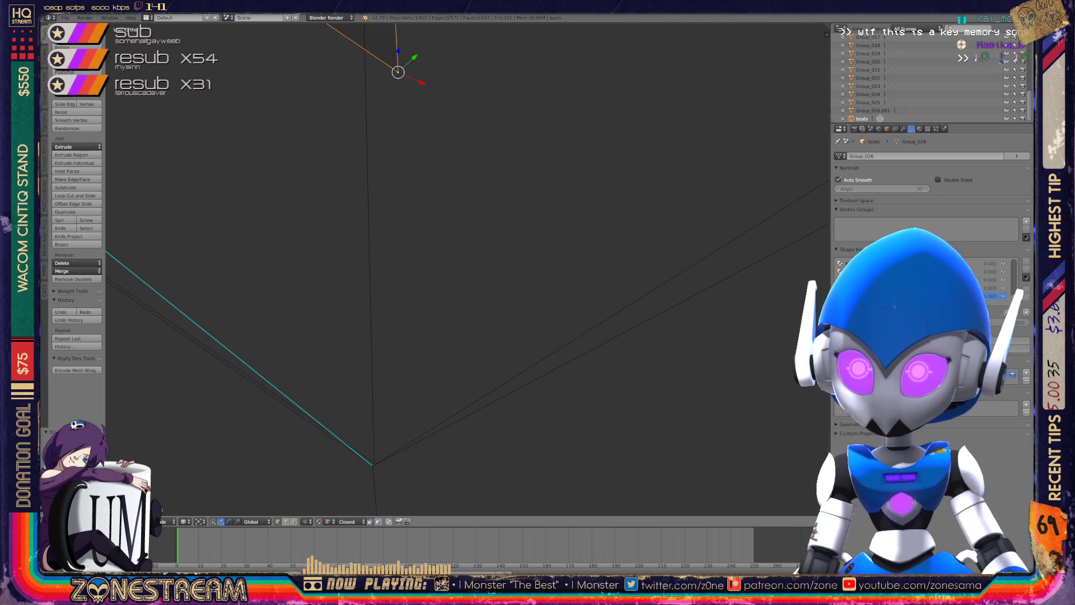
right_click(374, 462)
key("KP_Decimal")
mouse_move(451, 298)
middle_mouse_down()
mouse_move(459, 283)
mouse_move(661, 386)
mouse_move(505, 236)
middle_mouse_up()
right_click(414, 138)
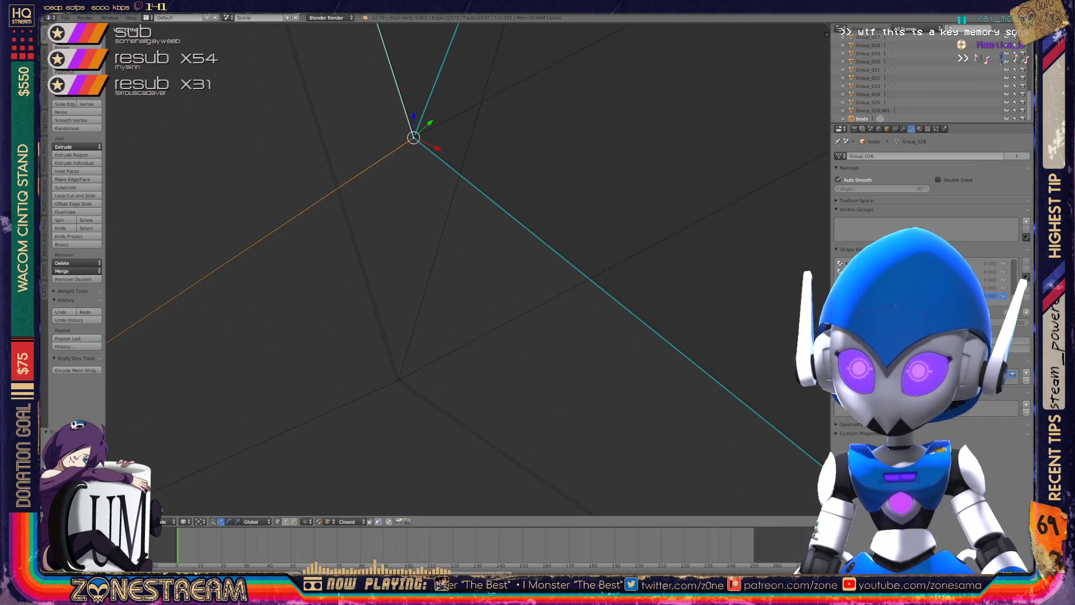
right_click(413, 137, "shift")
mouse_move(504, 280)
middle_mouse_down()
mouse_move(487, 263)
mouse_move(437, 263)
mouse_move(425, 252)
mouse_move(459, 269)
mouse_move(482, 247)
mouse_move(459, 246)
mouse_move(463, 204)
middle_mouse_up()
right_click(396, 378)
right_click(414, 135)
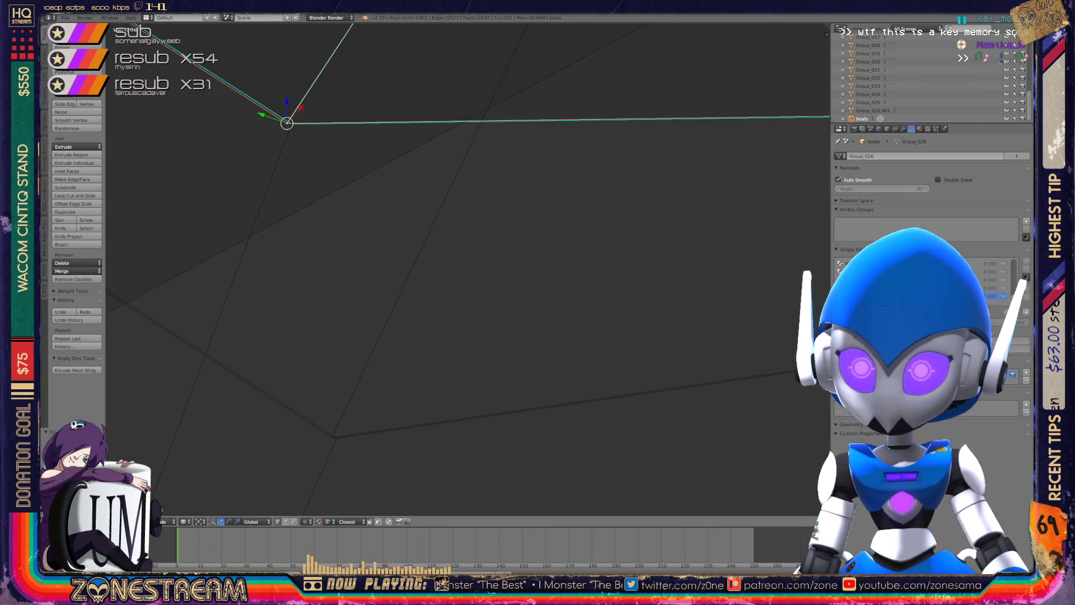
Snap the vertex at an edge junction onto the lower edge junction.
right_click(286, 122)
right_click(332, 437)
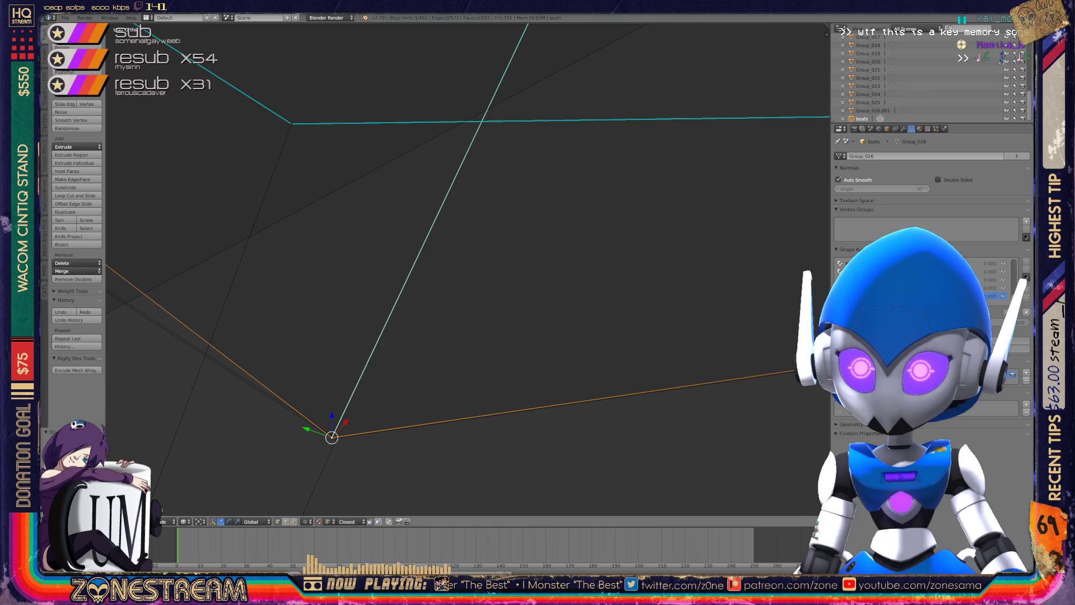
middle_click_drag(464, 269, 527, 252)
mouse_move(425, 392)
middle_mouse_down("shift")
mouse_move(518, 281)
mouse_move(630, 258)
mouse_move(692, 202)
middle_mouse_up("shift")
right_click(403, 146)
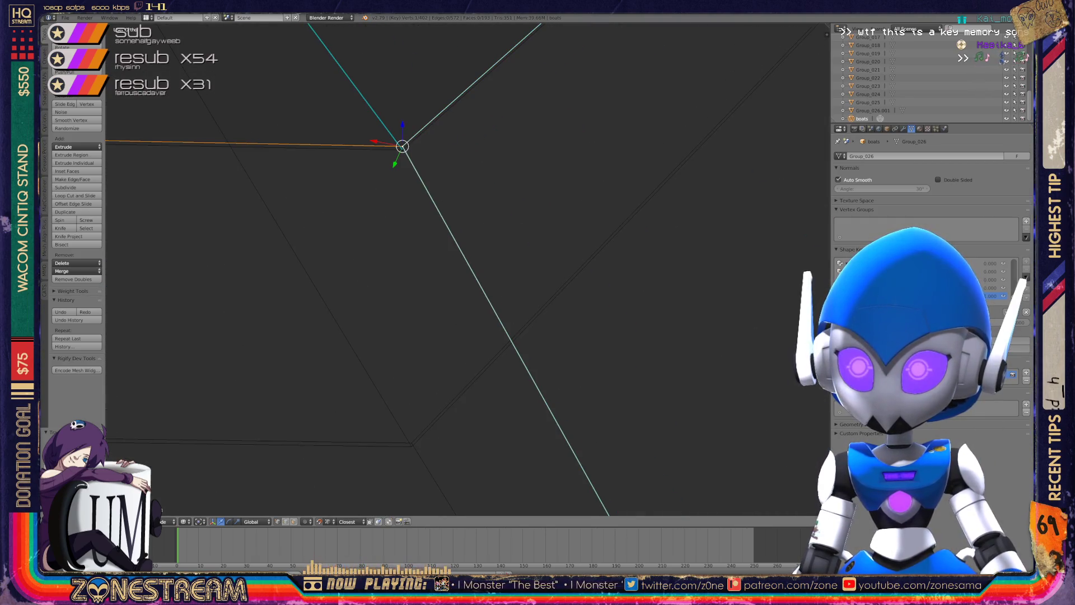
key("g")
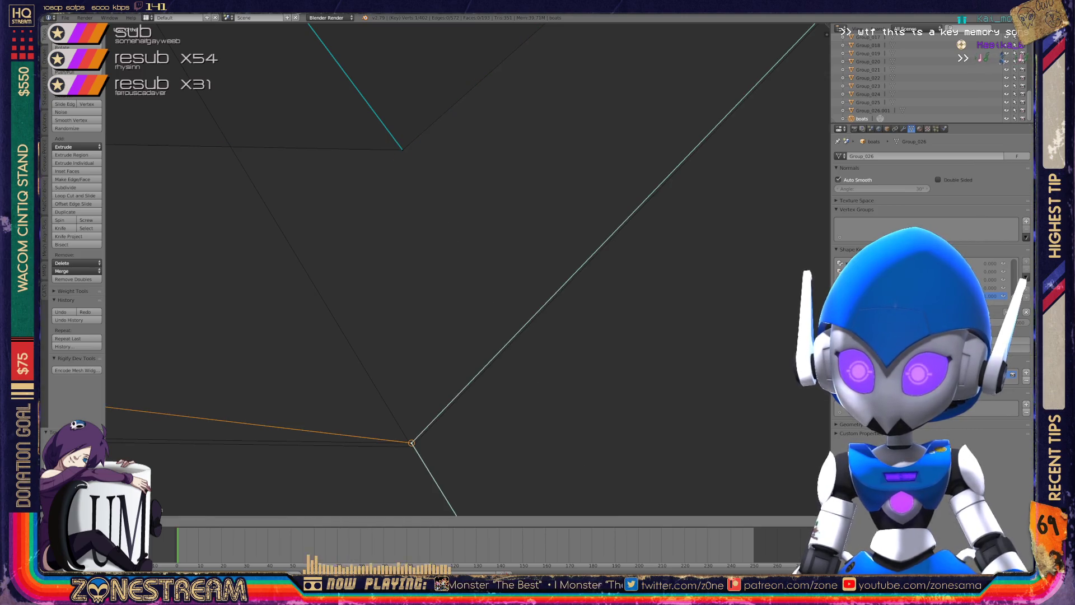
key("ctrl+z")
key("g")
left_click(413, 443)
Snap the vertex at the teal junction down onto the lower point.
middle_click_drag(538, 336, 560, 264, "shift")
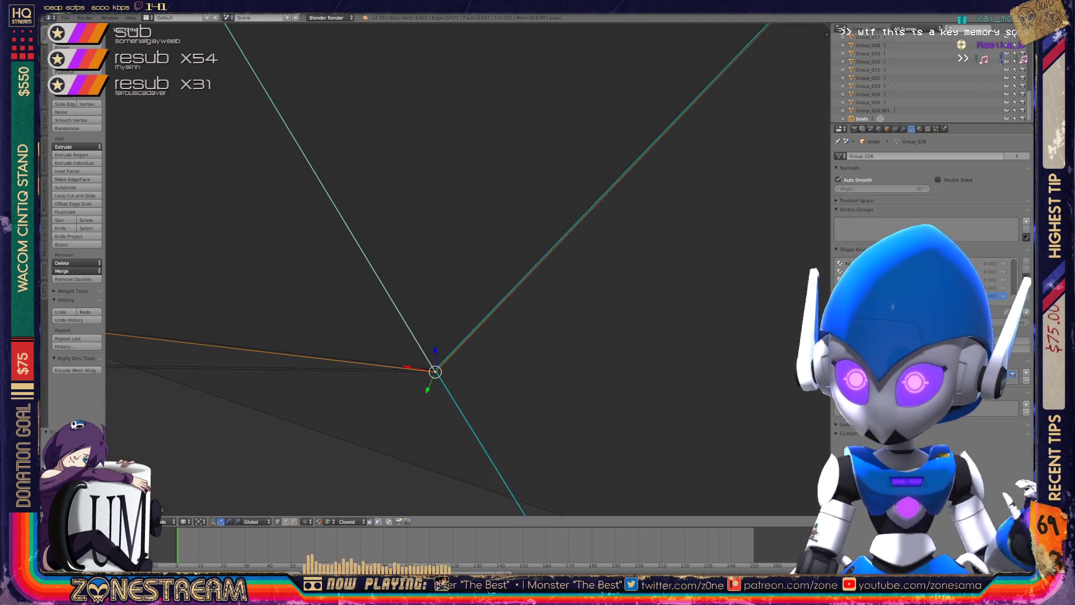
scroll(465, 269, "down", 10)
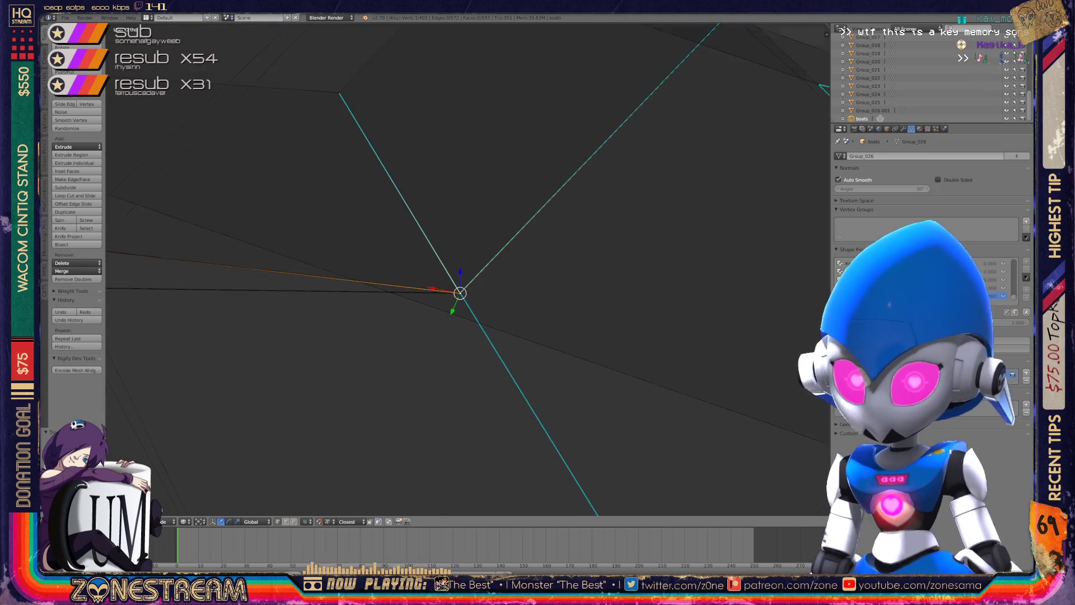
middle_click_drag(464, 280, 670, 269, "shift")
mouse_move(538, 336)
middle_mouse_down("shift")
mouse_move(398, 219)
mouse_move(518, 195)
mouse_move(535, 217)
middle_mouse_up("shift")
right_click(430, 124)
right_click_drag(431, 126, 438, 387)
key("ctrl+z")
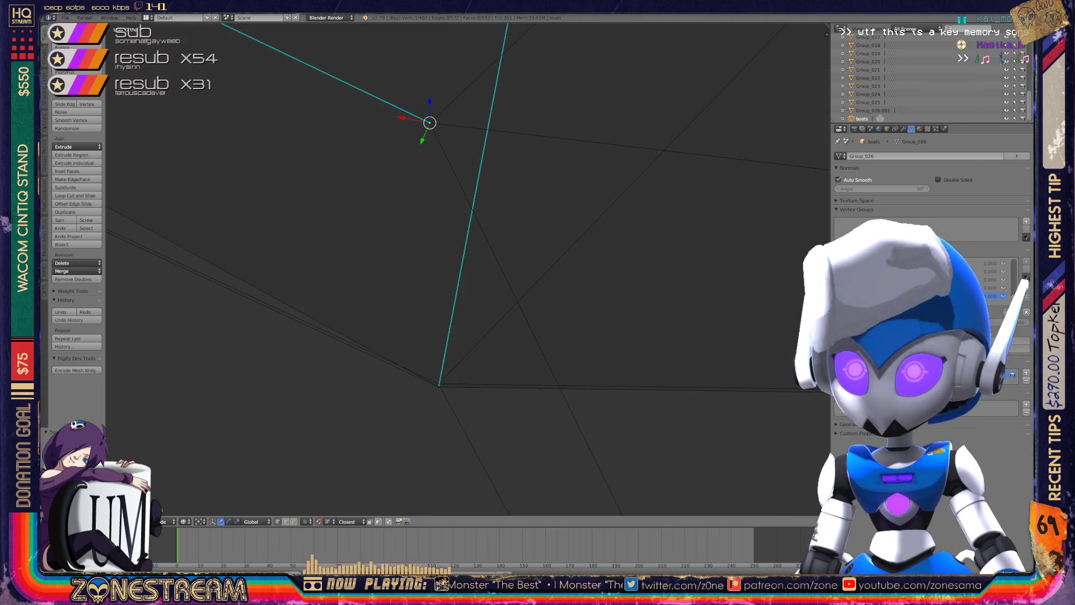
key("g")
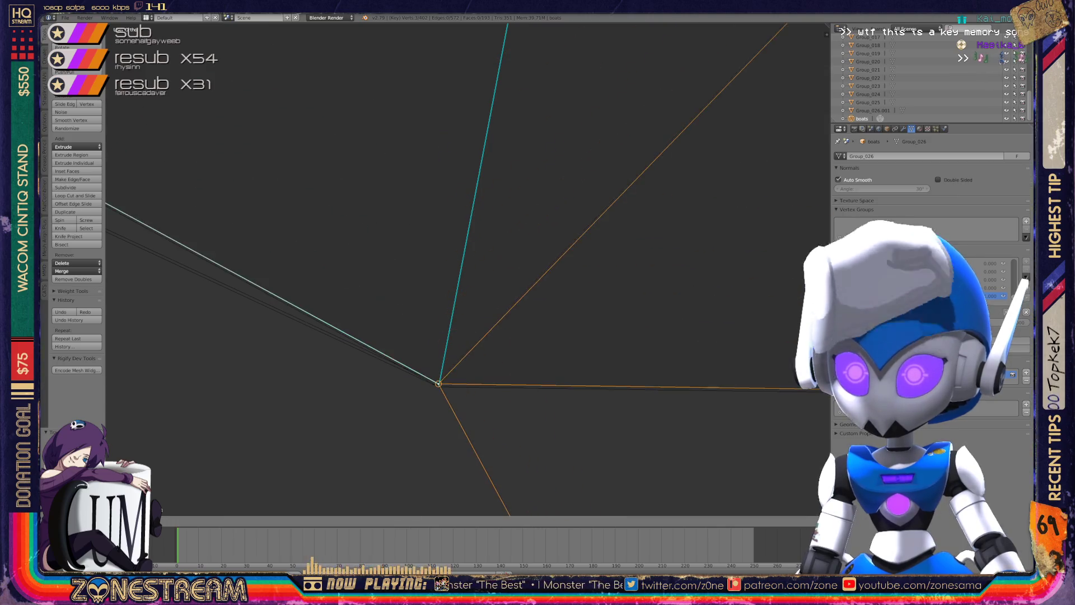
left_click(439, 384)
Move the single top vertex down onto the lower edge.
middle_click_drag(439, 384, 459, 301, "shift")
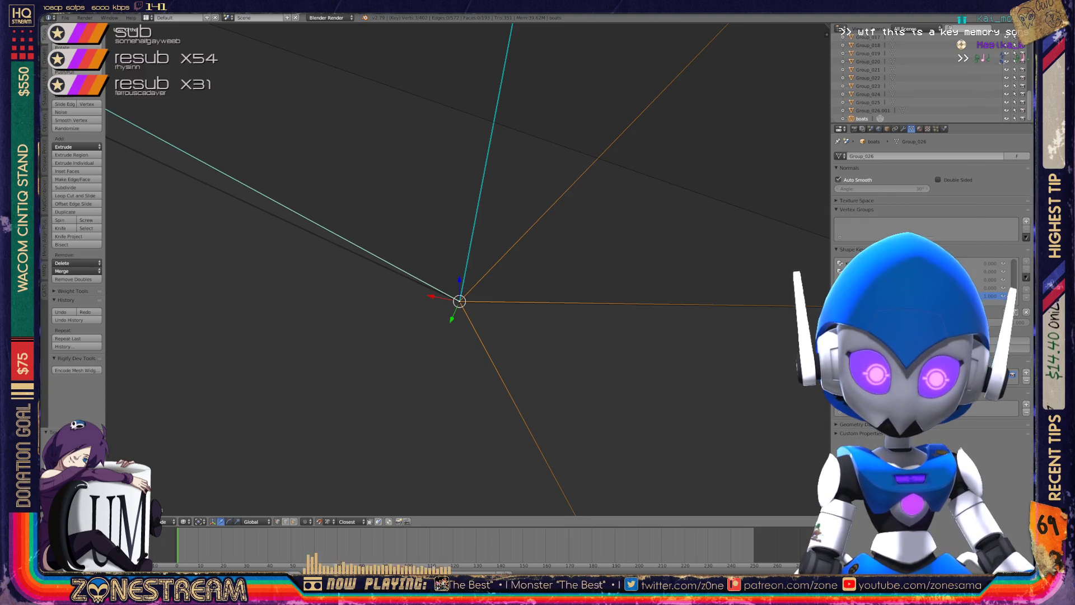
mouse_move(459, 302)
middle_mouse_down()
mouse_move(513, 269)
mouse_move(468, 297)
middle_mouse_up()
scroll(468, 269, "up", 7)
right_click(395, 74)
left_click_drag(394, 74, 405, 380)
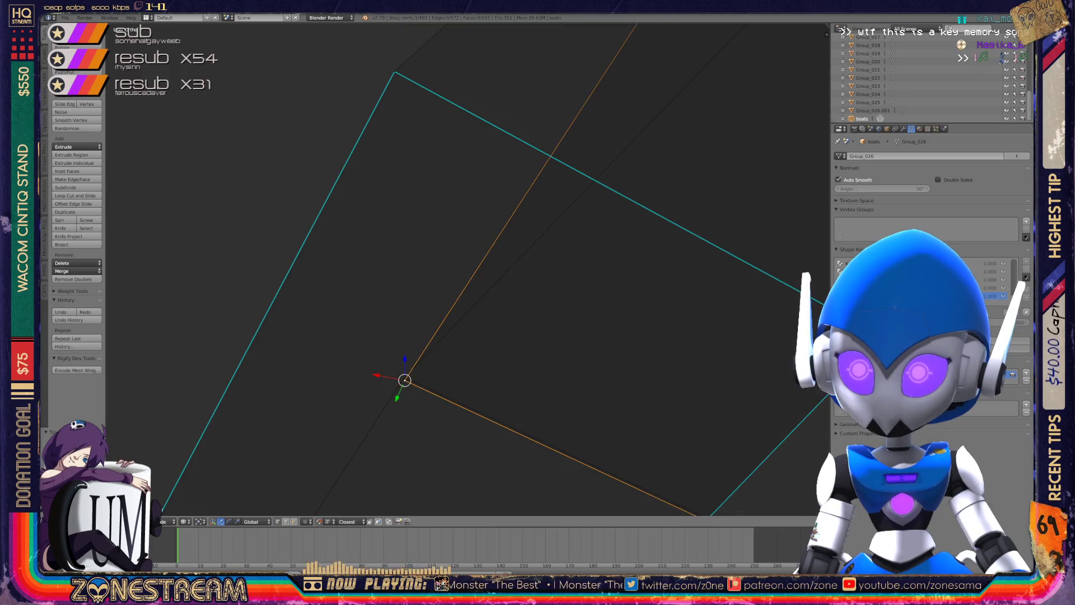
Redo the top vertex's drop onto the lower edge and return to Object Mode.
key("ctrl+z")
mouse_move(395, 73)
left_mouse_down()
mouse_move(408, 240)
mouse_move(403, 377)
left_mouse_up()
key("Tab")
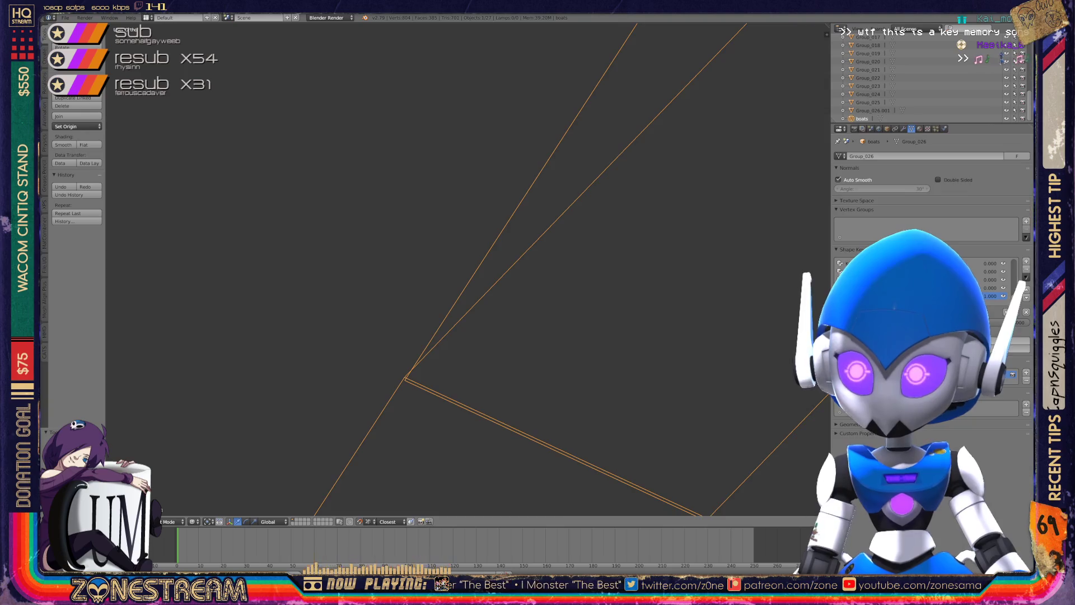
Select all objects and delete the 26 imported Group objects.
scroll(465, 269, "down", 5)
mouse_move(464, 269)
middle_mouse_down()
mouse_move(561, 213)
mouse_move(538, 224)
mouse_move(554, 218)
mouse_move(582, 246)
middle_mouse_up()
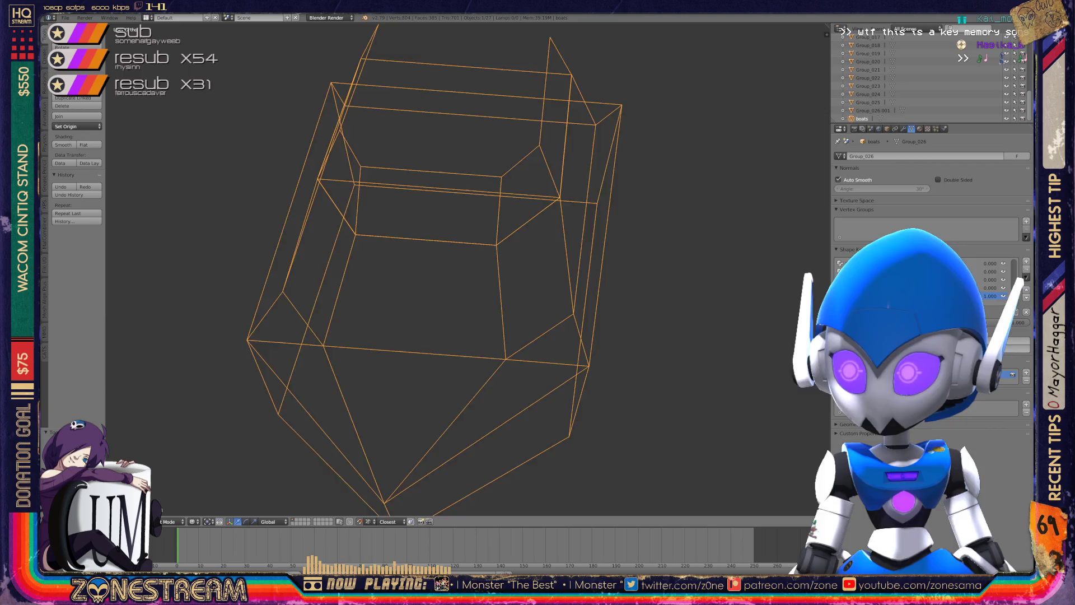
scroll(240, 287, "down", 6)
middle_click_drag(258, 280, 239, 287)
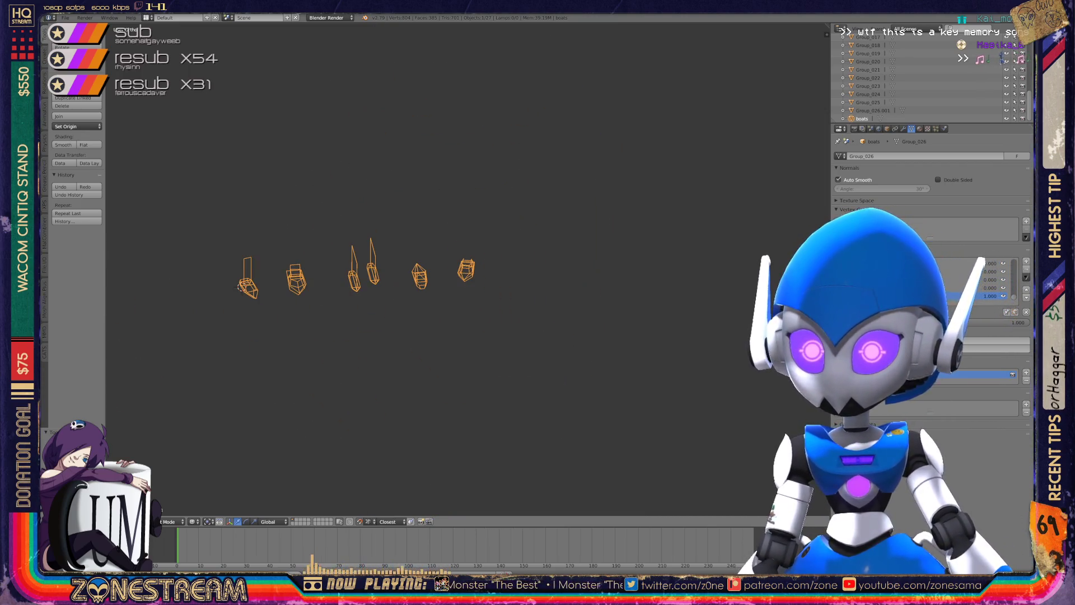
key("ctrl+Tab")
key("ctrl+Tab")
key("a")
key("a")
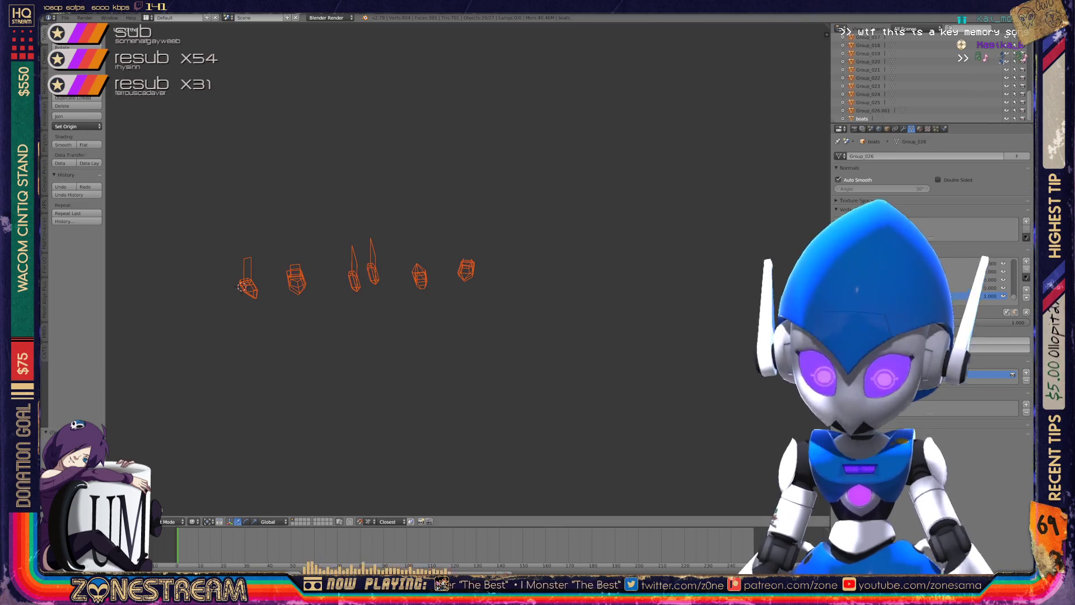
key("x")
left_click(533, 228)
Show Orphan Data in the Outliner and purge the unused meshes, textures and brushes.
left_click(907, 29)
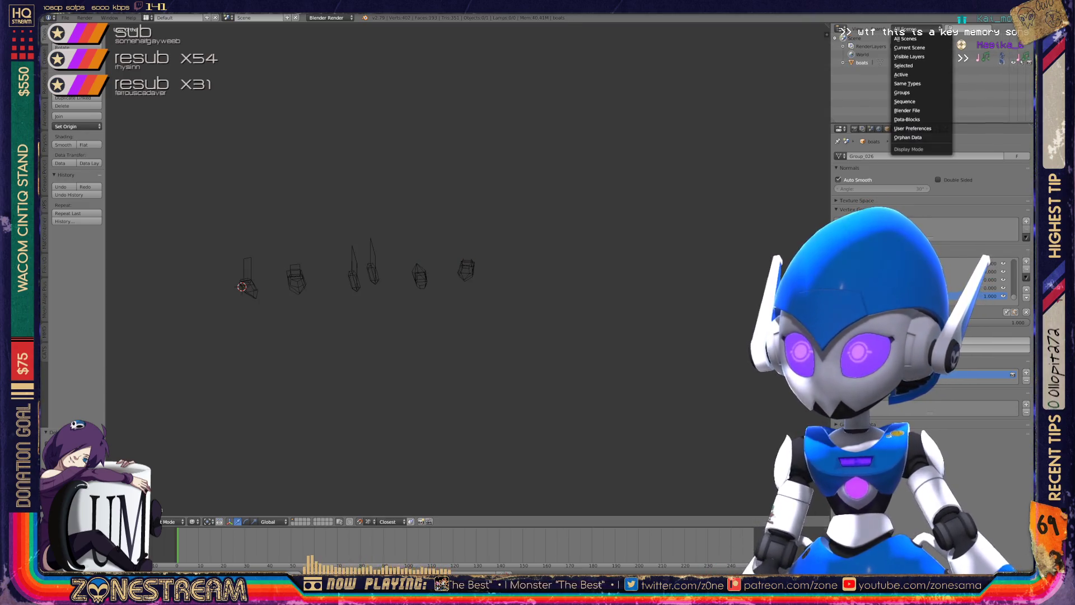
left_click(908, 137)
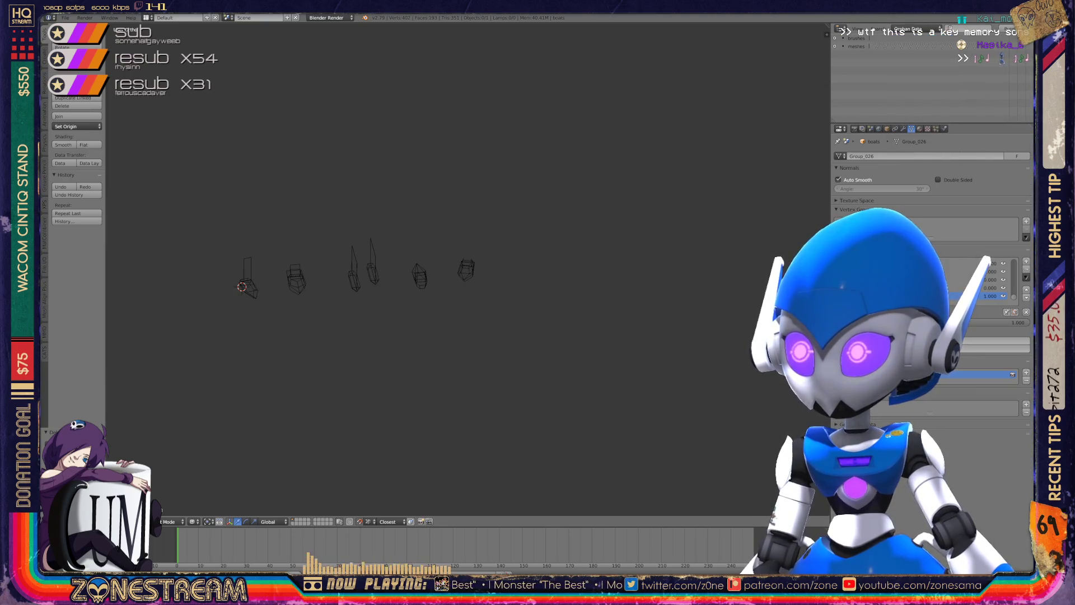
left_click(1011, 29)
left_click(1011, 33)
left_click(1011, 29)
left_click(1011, 32)
left_click(1011, 29)
left_click(1011, 32)
left_click(1011, 28)
left_click(1011, 32)
left_click(1011, 29)
left_click(1011, 32)
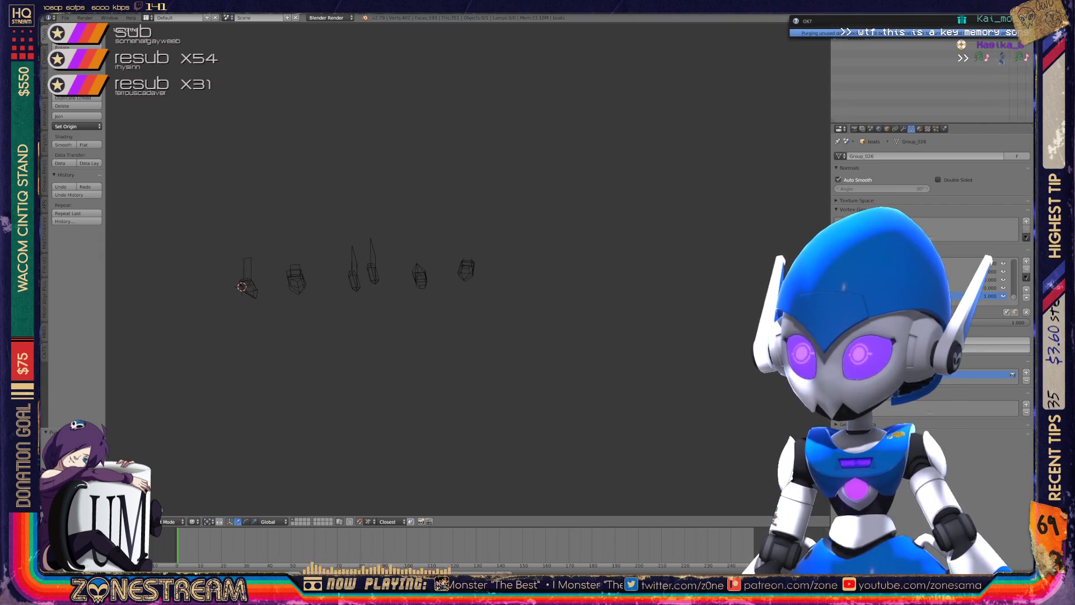
Return the Outliner to All Scenes and bring up the File > Import format list.
left_click(909, 29)
left_click(906, 39)
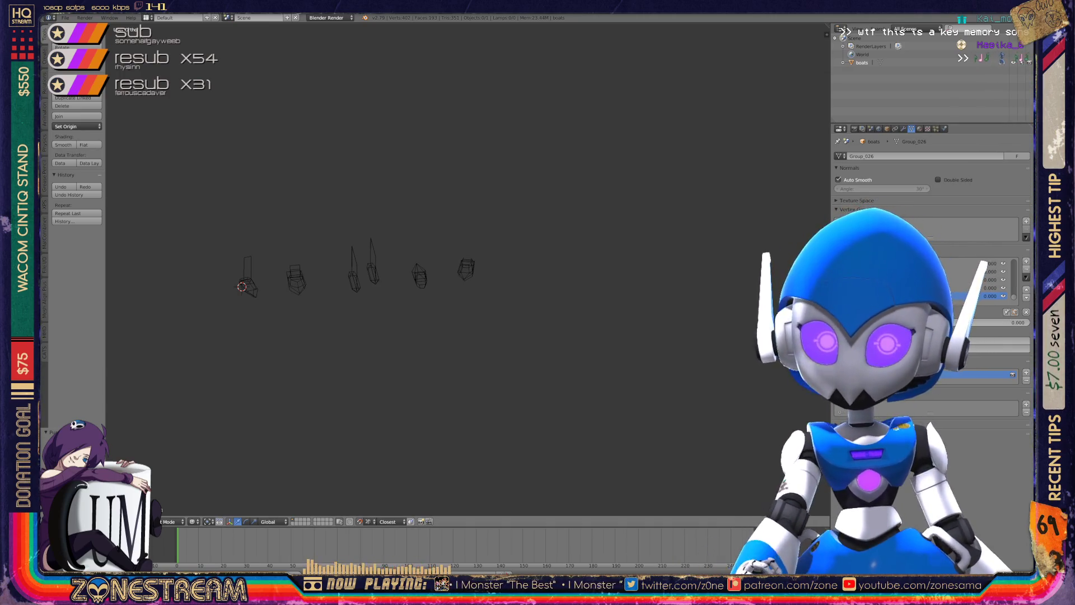
left_click(65, 17)
mouse_move(84, 173)
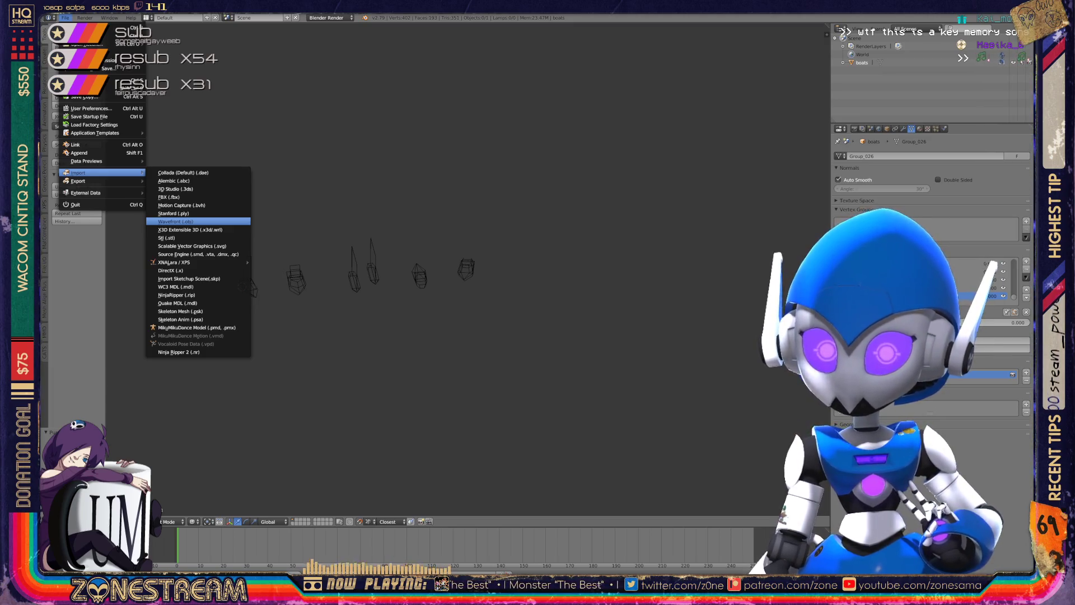
Import a numbered .obj file from the poly-testfix folder as Wavefront (.obj).
left_click(175, 221)
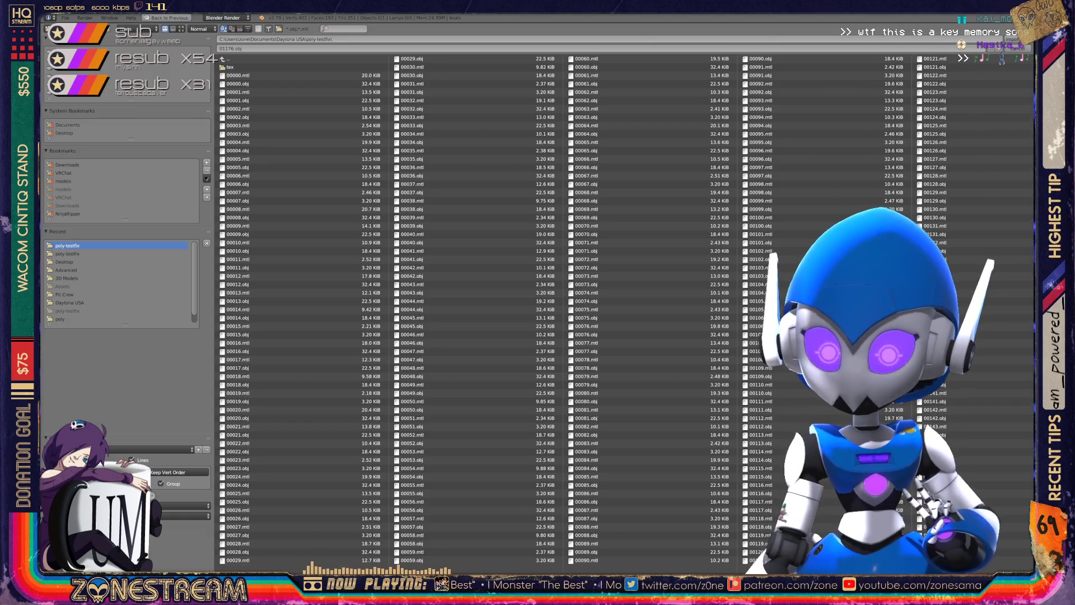
scroll(538, 308, "down", 20)
scroll(621, 308, "up", 5)
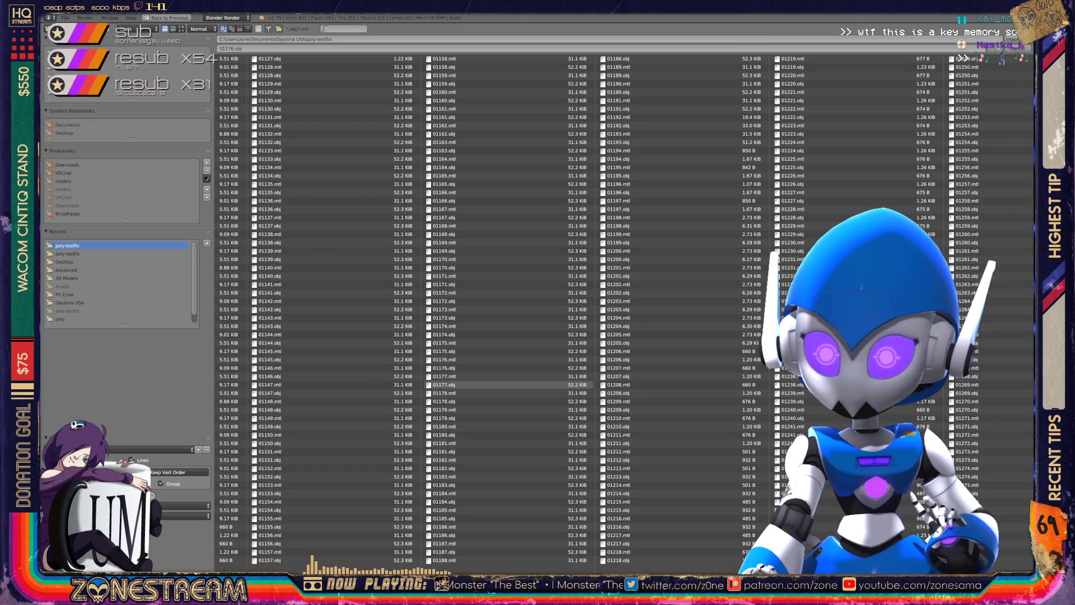
double_click(442, 385)
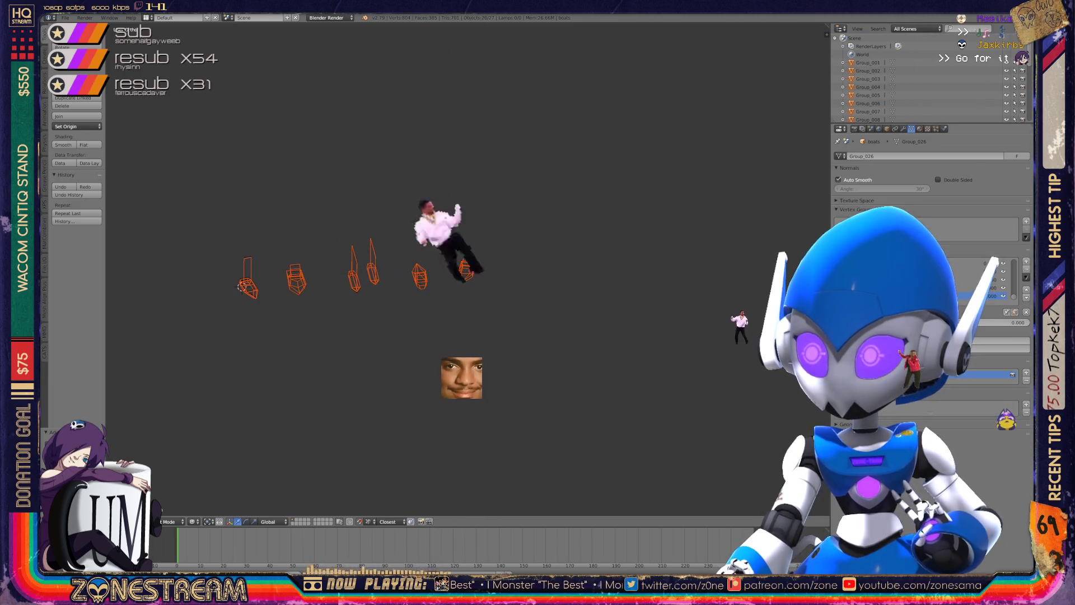
Select the boats object in the Outliner, rotate the view, and enter Edit Mode.
scroll(918, 79, "down", 5)
left_click(862, 119)
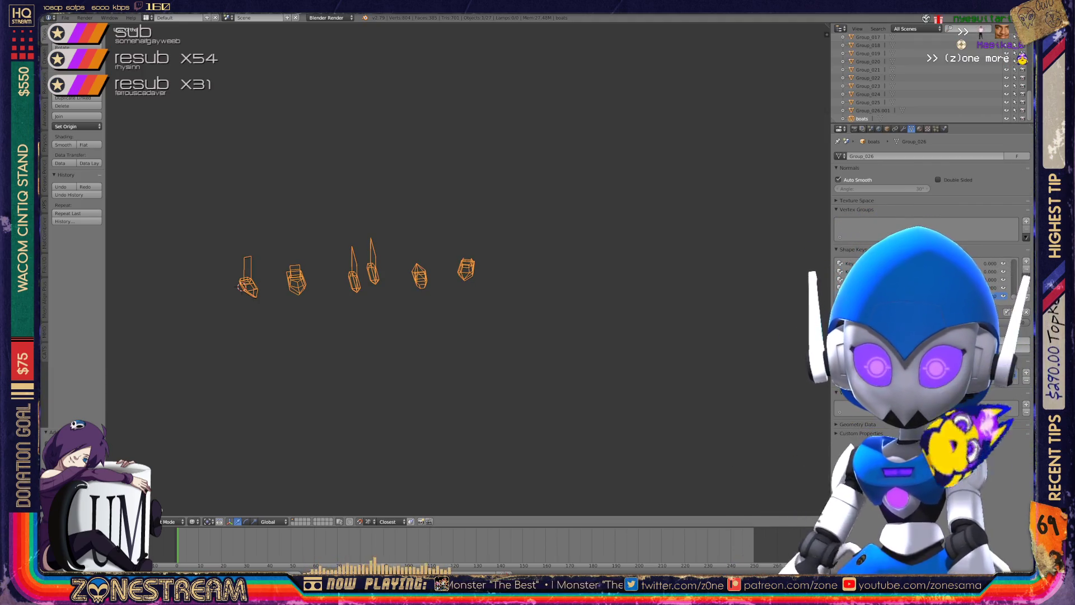
middle_click_drag(465, 269, 605, 269)
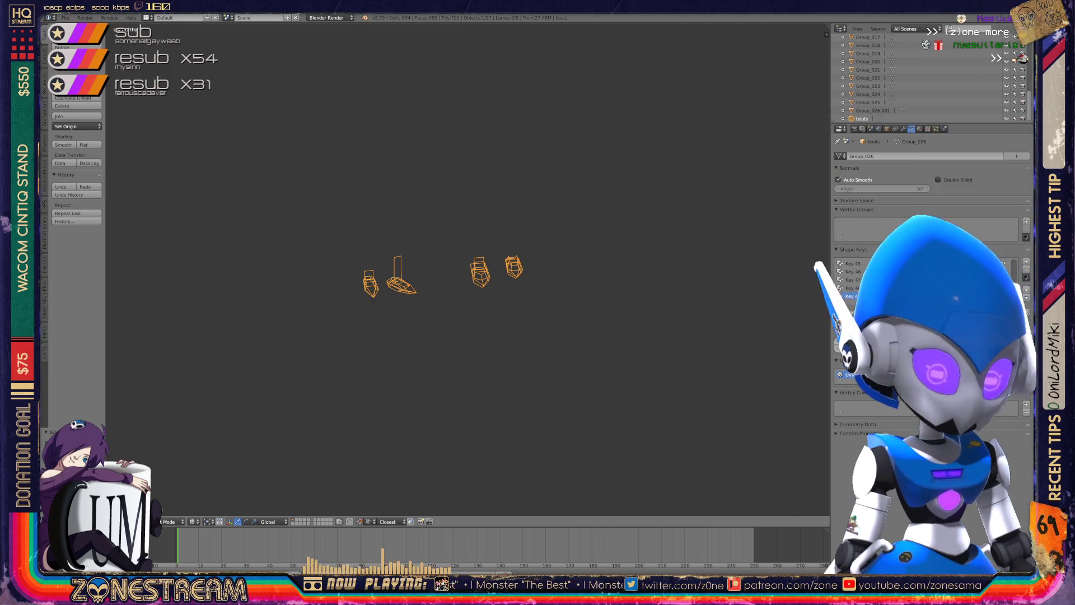
key("KP_6")
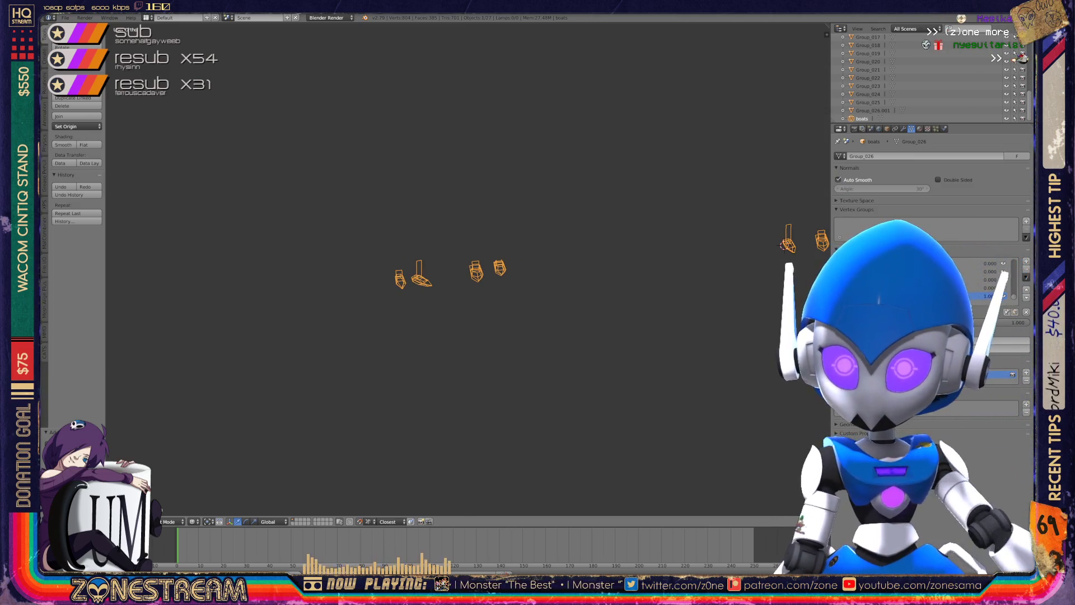
key("Tab")
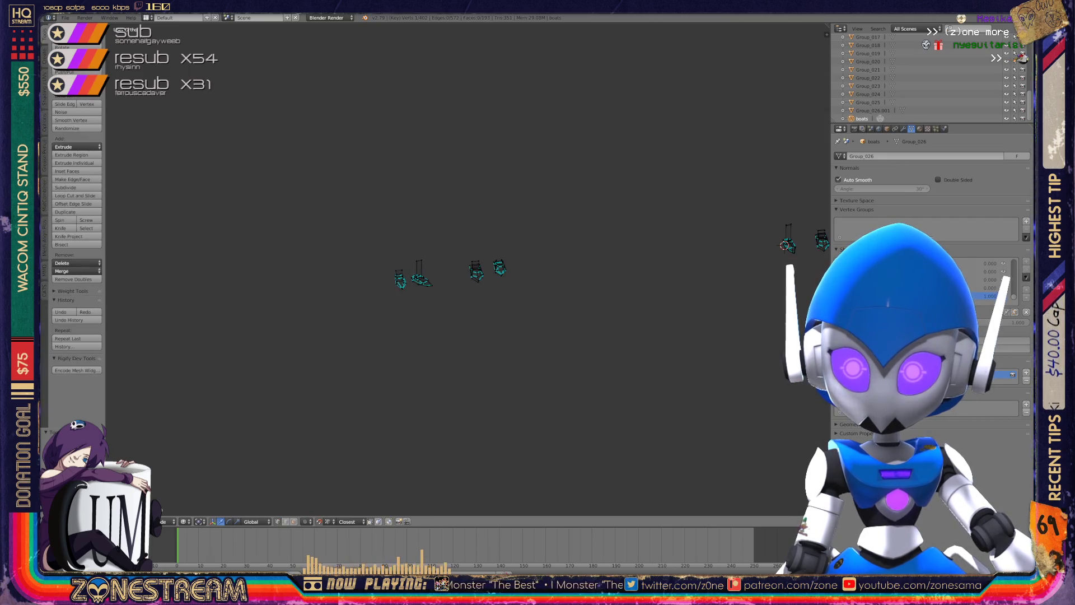
Zoom in on the boats mesh and move its bottom vertex slightly down.
scroll(448, 269, "up", 8)
scroll(469, 224, "up", 2)
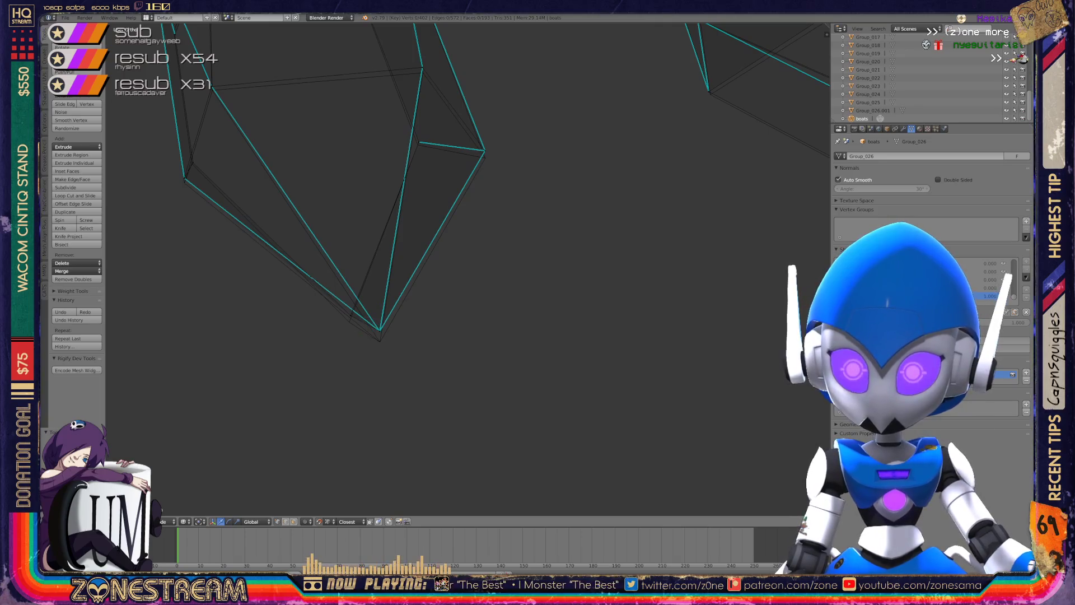
right_click(379, 330)
key("g")
left_click(380, 340)
right_click(351, 315)
middle_click_drag(350, 315, 325, 402, "shift")
Lower the right-hand vertex and raise the vertex to its left into line.
right_click(459, 237)
key("g")
left_click(458, 244)
right_click(392, 230)
right_click(392, 230)
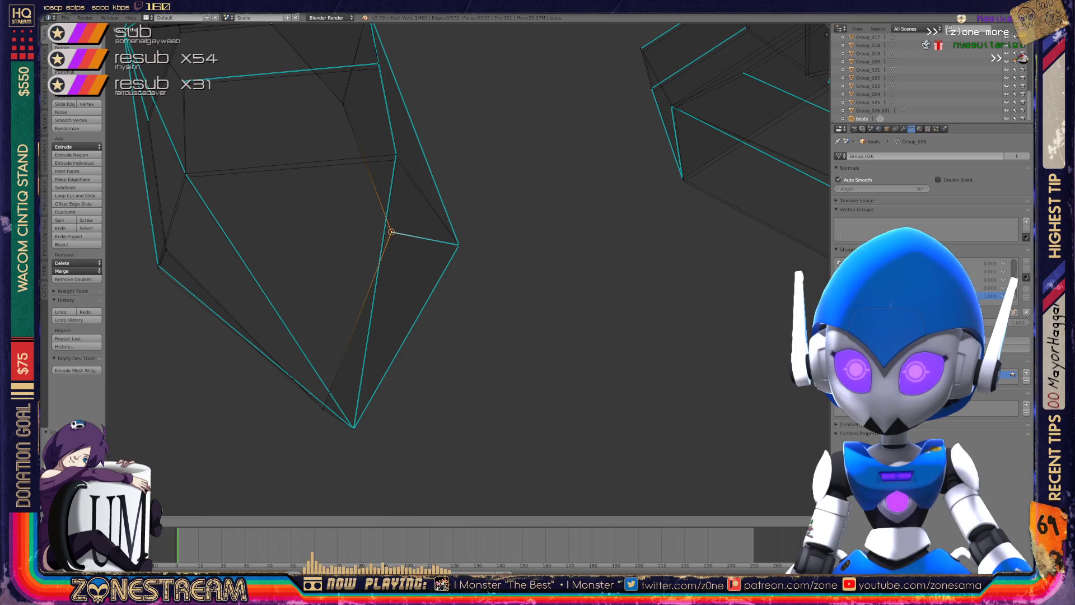
middle_click_drag(392, 230, 403, 291, "shift")
key("g")
left_click(406, 217)
key("g")
left_click(397, 223)
middle_click_drag(397, 223, 530, 227, "shift")
Centre the view on the left vertex and pull the lower vertex slightly down.
right_click(330, 239)
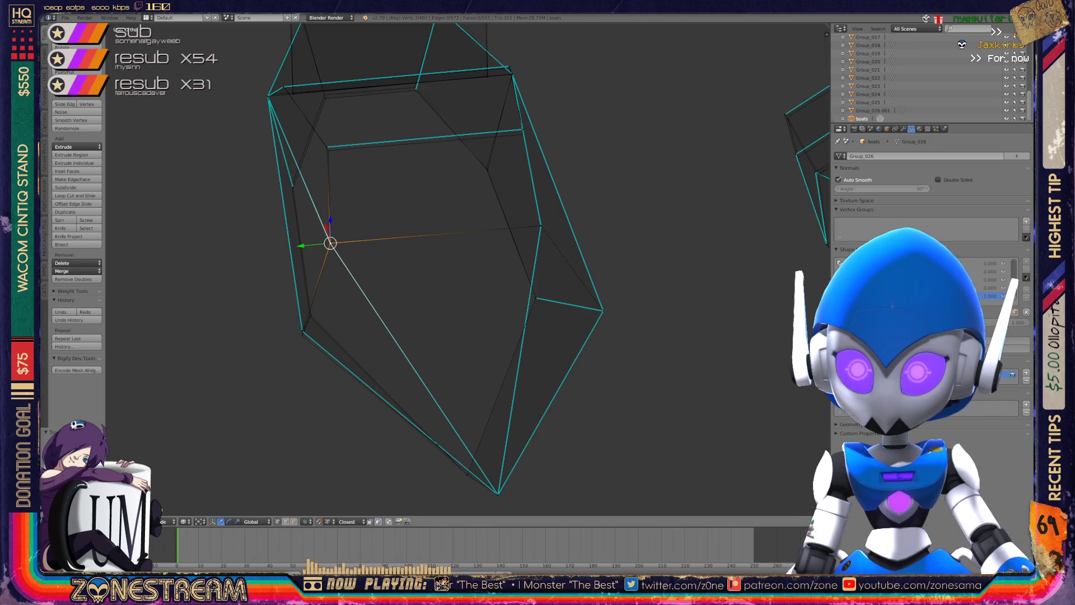
scroll(466, 259, "up", 3)
middle_click_drag(230, 224, 467, 192, "shift")
scroll(467, 193, "up", 5)
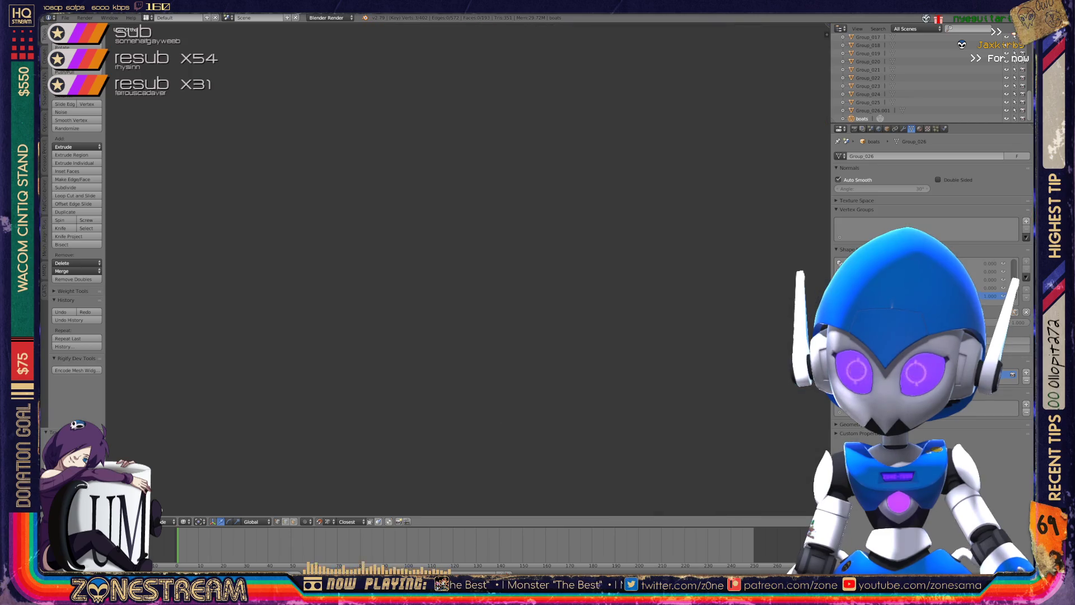
key("KP_Decimal")
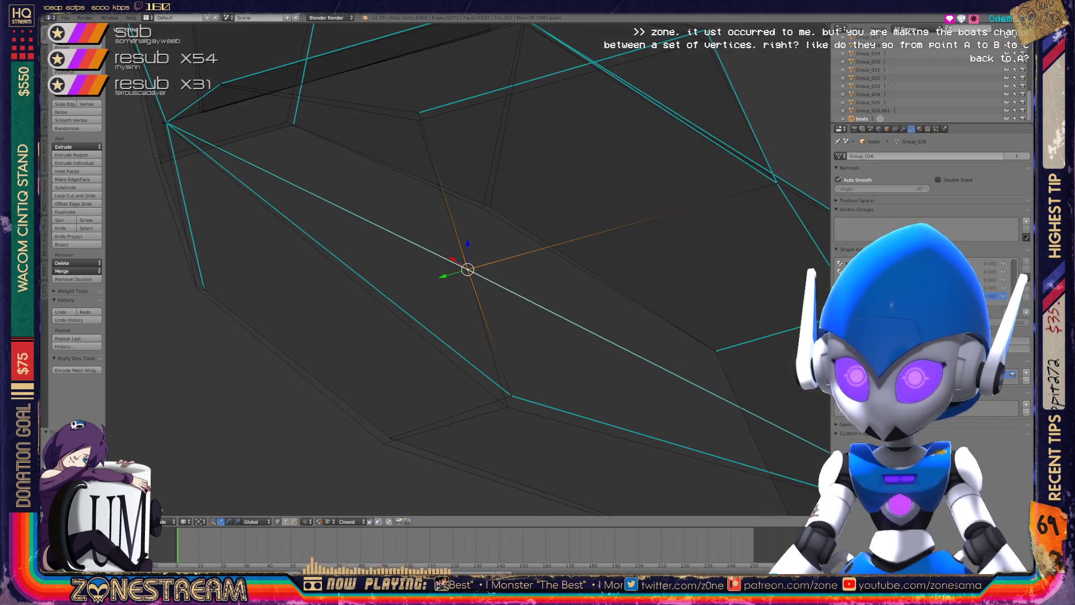
right_click(509, 396)
left_click_drag(510, 397, 507, 407)
Move the upper vertex up and right, then nudge it back into place.
right_click(383, 444)
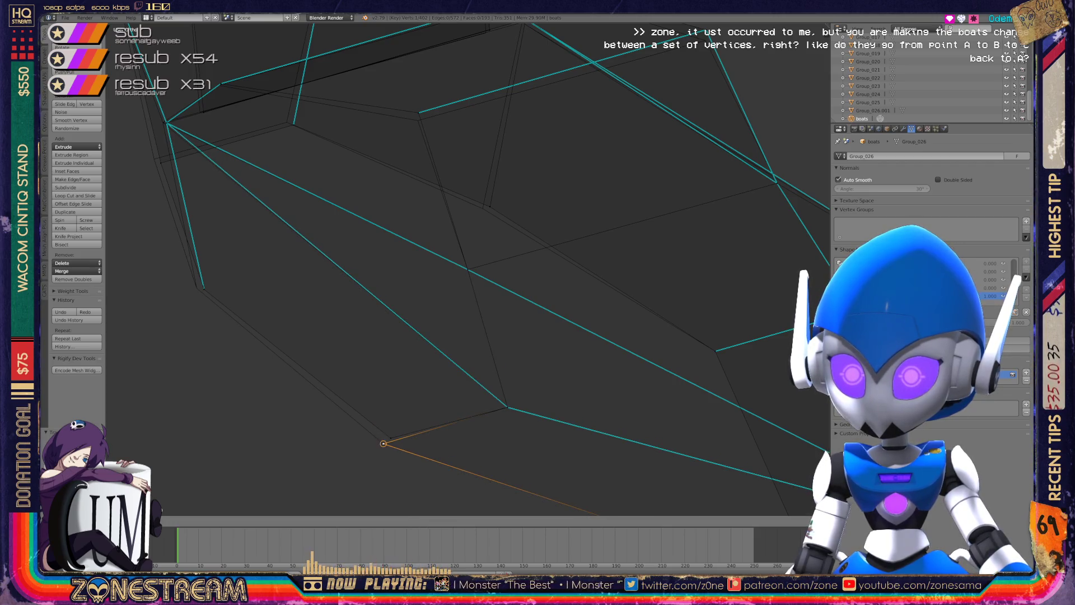
middle_click_drag(383, 443, 522, 528, "shift")
right_click(341, 372)
middle_click_drag(342, 372, 393, 437, "shift")
right_click(345, 309)
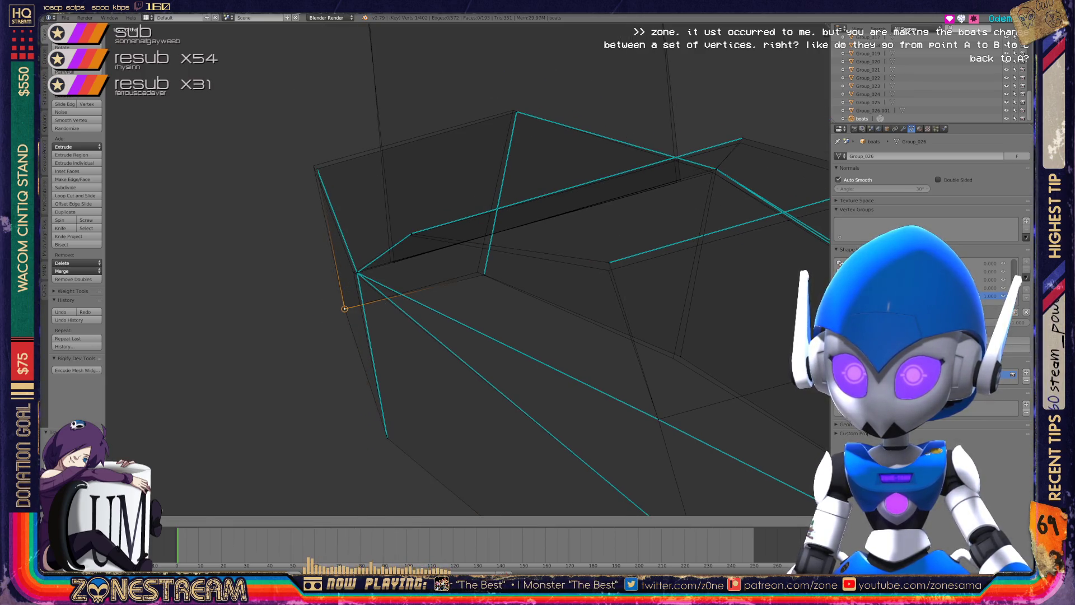
mouse_move(345, 308)
right_mouse_down()
mouse_move(477, 272)
mouse_move(386, 258)
right_mouse_up()
middle_click_drag(387, 257, 412, 299, "shift")
right_click_drag(413, 300, 434, 281)
Pull the right-hand vertex slightly down into place and select the next vertex to align.
right_click(635, 304)
right_click_drag(635, 304, 629, 310)
middle_click_drag(629, 310, 588, 277)
right_click(427, 337)
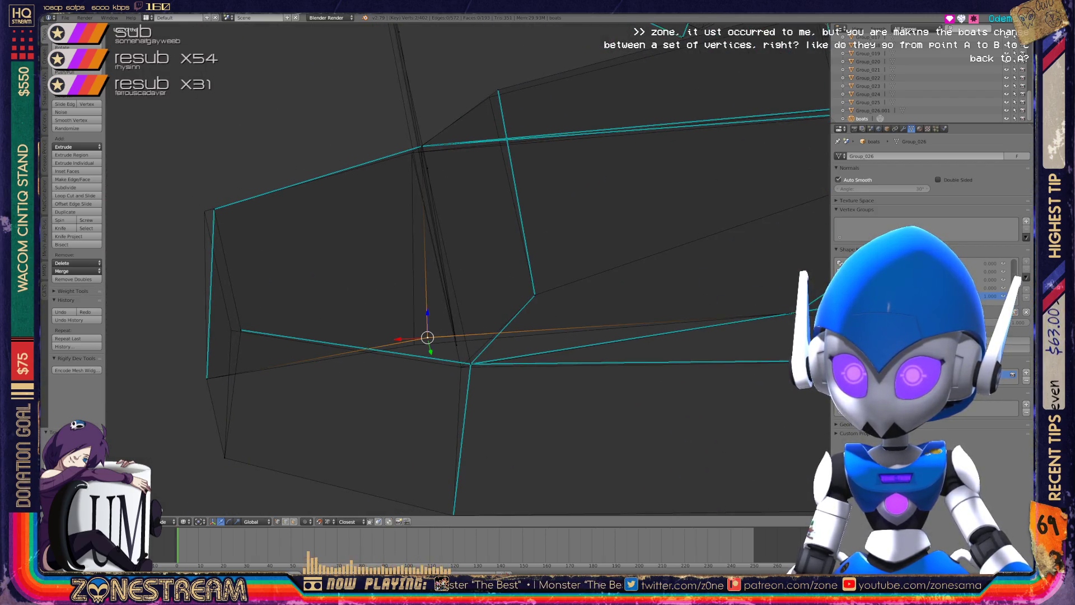
Move the selected vertex onto the nearby vertex to join them.
key("shift+g")
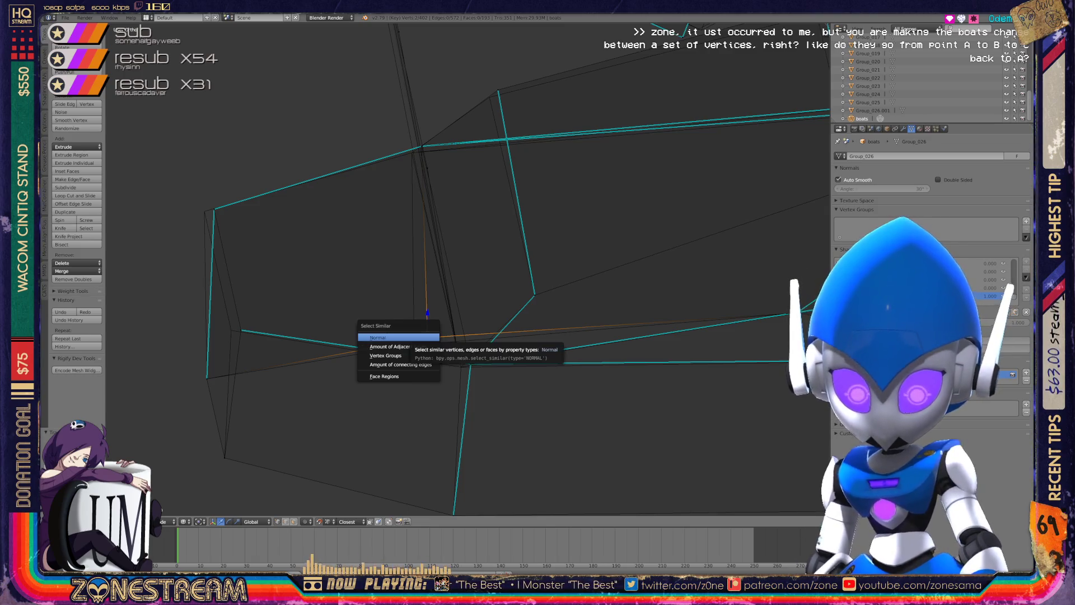
left_click(399, 337)
key("g")
key("Return")
key("g")
key("Return")
Shift the left vertex and the upper-left corner vertex slightly left.
right_click(240, 331)
key("g")
key("Escape")
key("g")
key("Return")
right_click(214, 209)
key("a")
right_click(214, 209)
key("g")
key("Return")
Orbit the view and move the right-hand vertex slightly left.
middle_click_drag(448, 280, 409, 238)
right_click(448, 244)
right_click(480, 225)
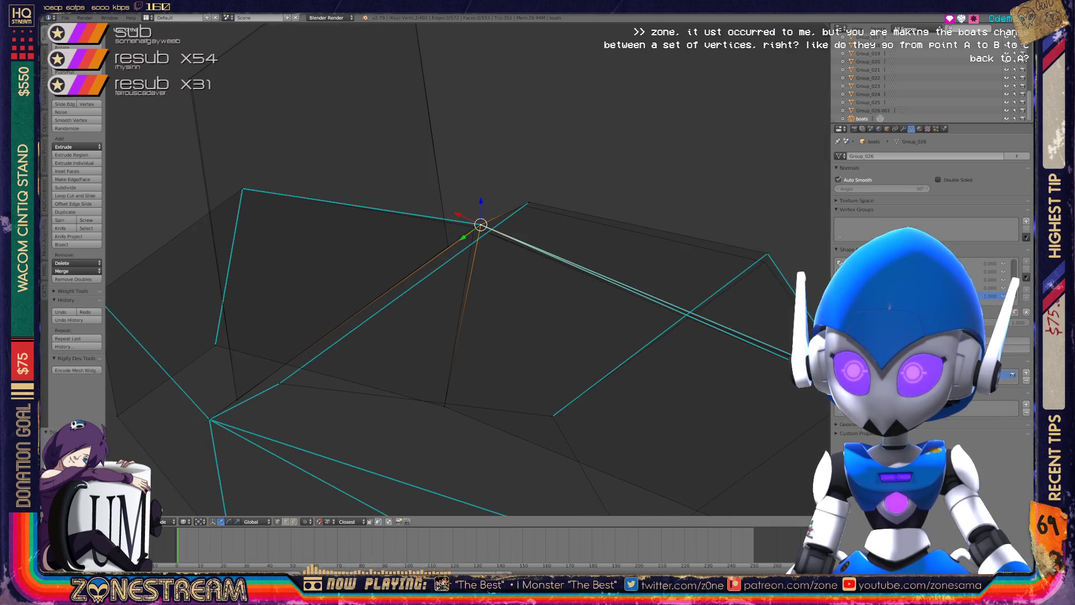
key("g")
key("Return")
right_click(528, 203)
key("g")
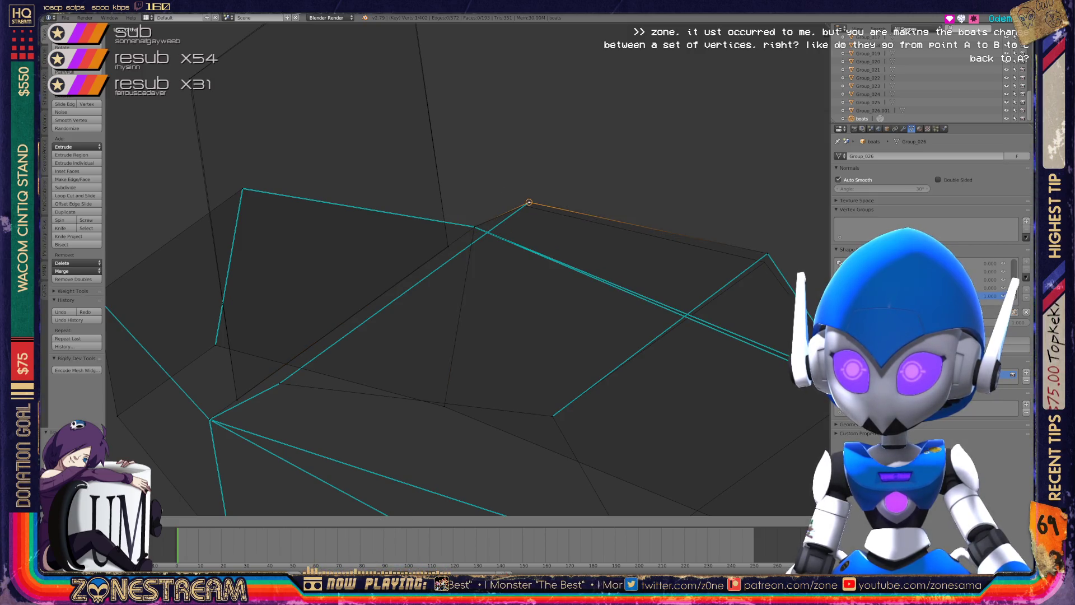
key("Return")
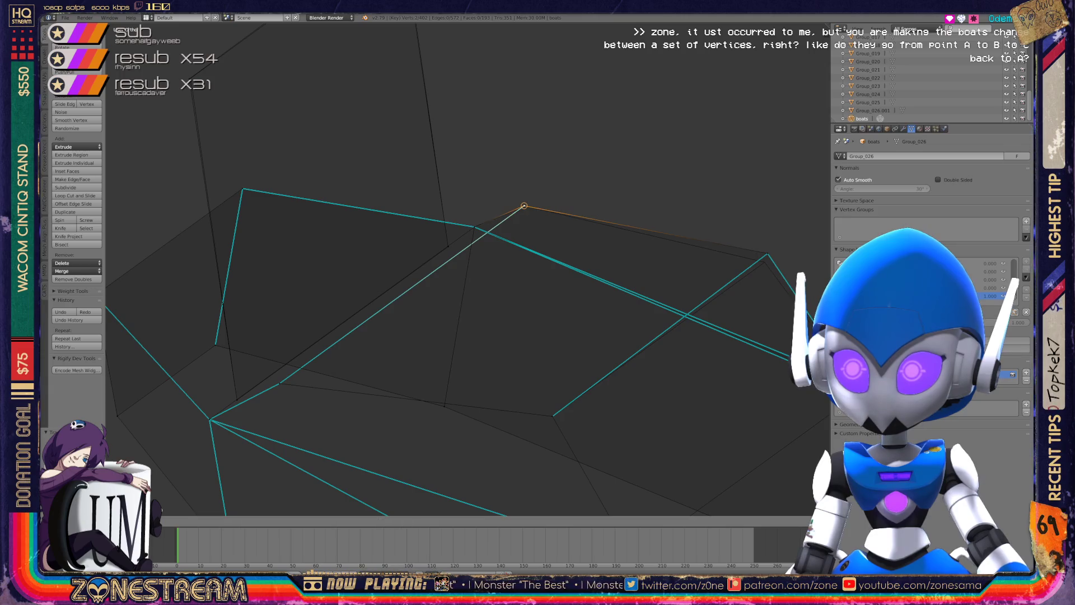
Orbit and zoom around the boot piece to inspect its top corner vertex.
middle_click_drag(392, 280, 459, 247)
right_click(317, 151)
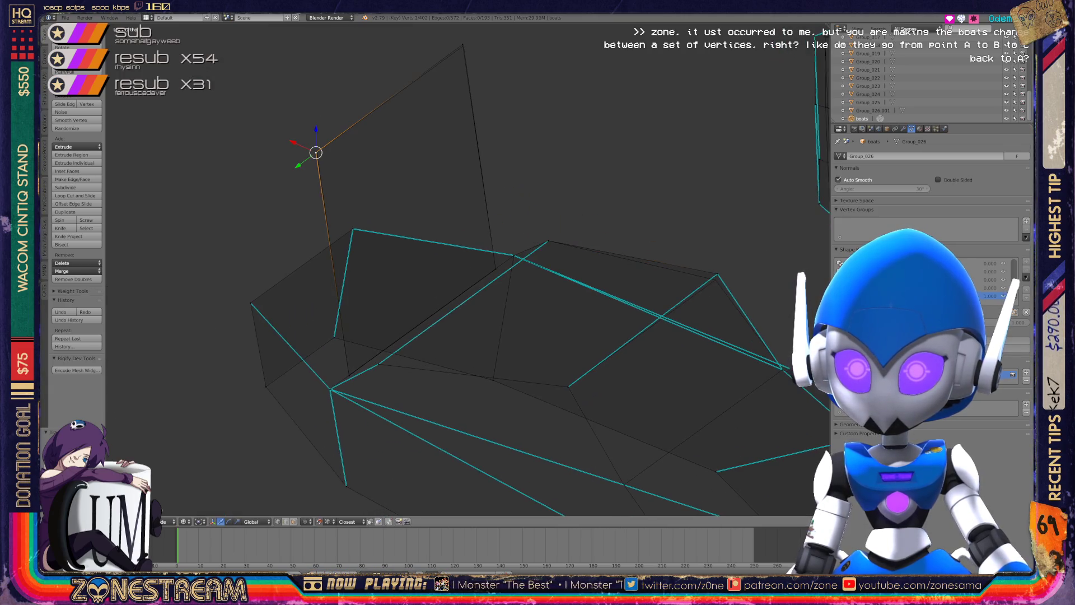
right_click(462, 44)
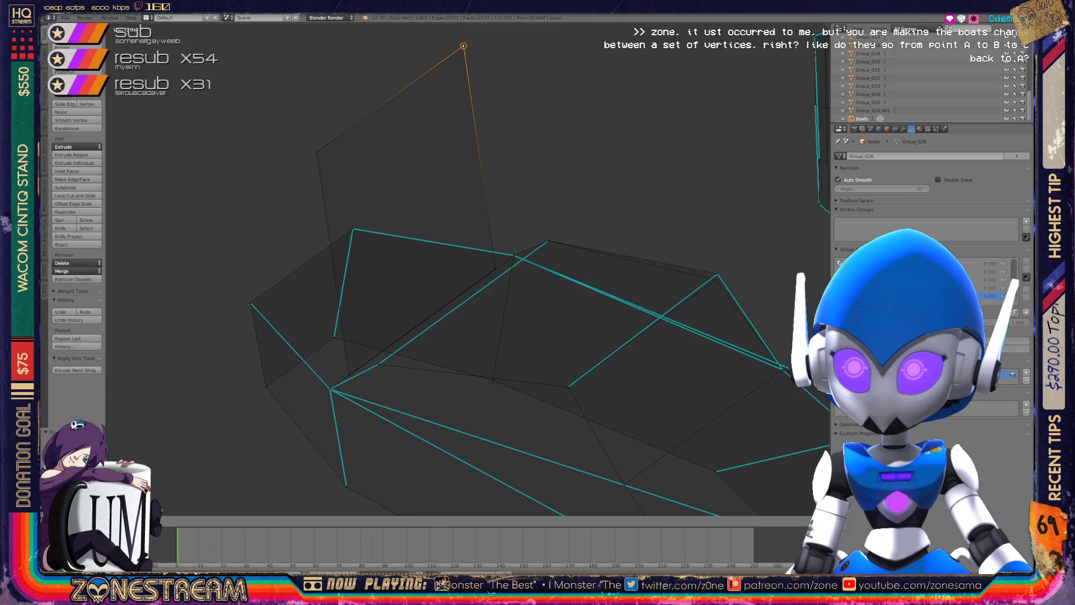
scroll(442, 441, "up", 3)
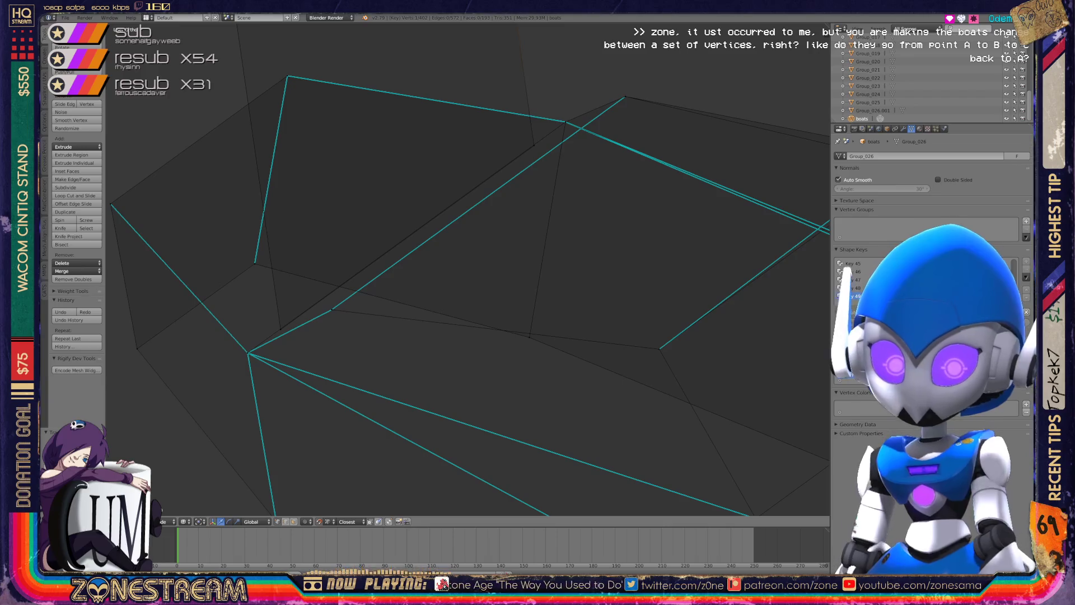
scroll(468, 270, "down", 3)
middle_click_drag(465, 280, 577, 295)
scroll(468, 269, "down", 8)
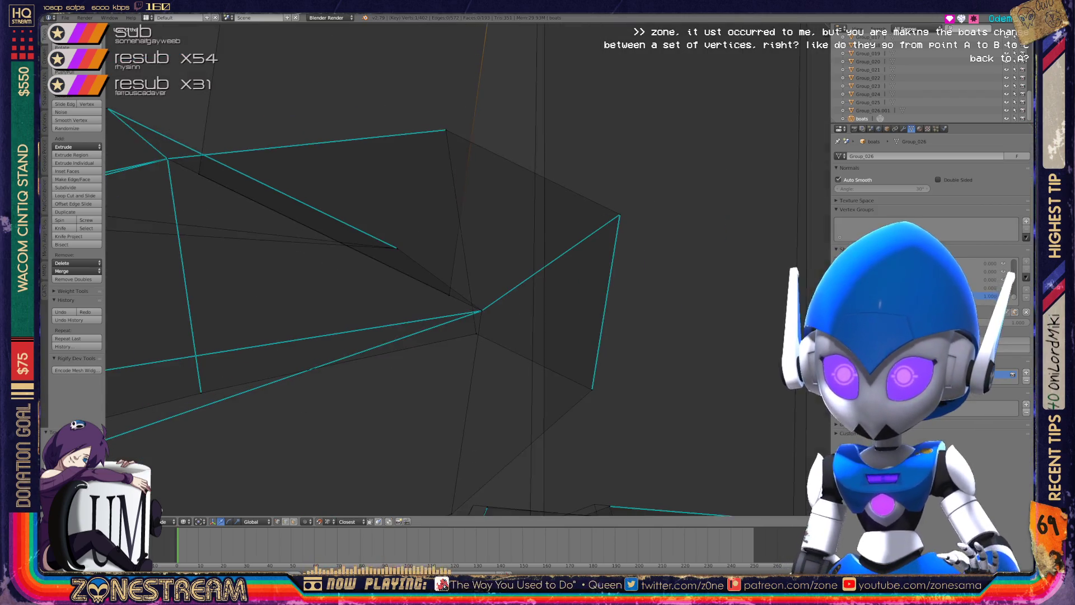
middle_click_drag(465, 280, 510, 266)
Nudge the stray corner vertex of the boot piece slightly into line.
key("Tab")
key("Tab")
right_click(426, 316)
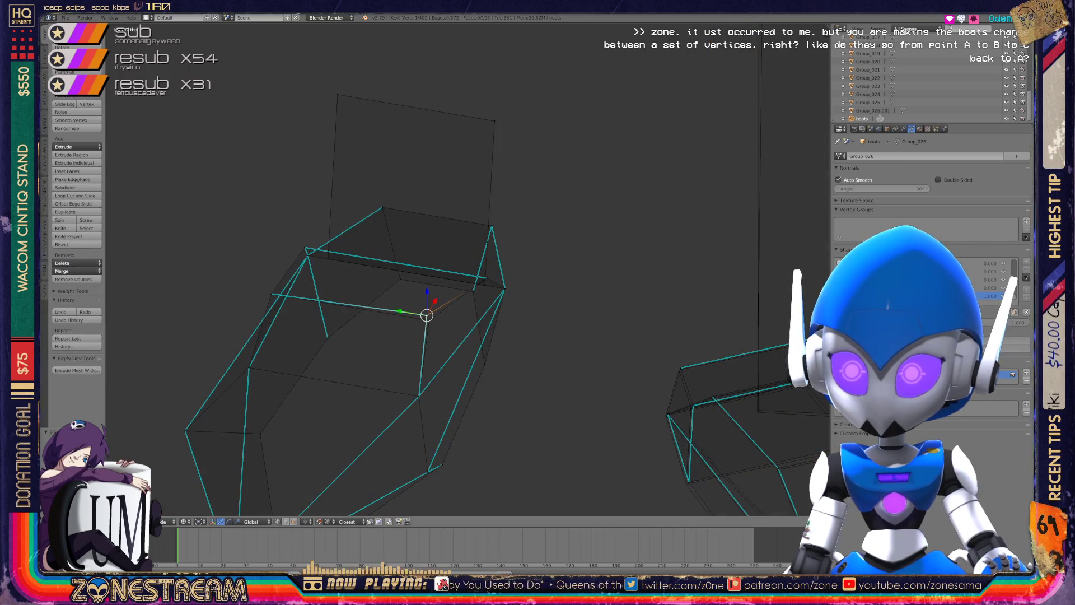
right_click(427, 315)
right_click_drag(427, 315, 432, 321)
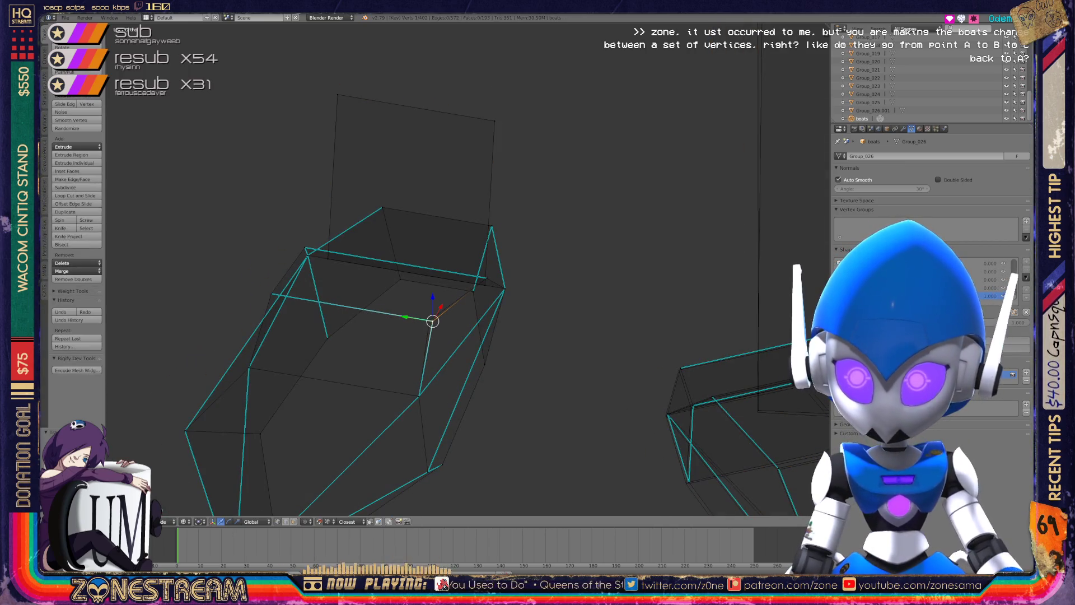
key("Tab")
Orbit and zoom onto the wider boot part, enter Edit Mode and pan its corner into view.
mouse_move(426, 280)
middle_mouse_down()
mouse_move(470, 291)
mouse_move(504, 280)
mouse_move(482, 302)
mouse_move(448, 297)
middle_mouse_up()
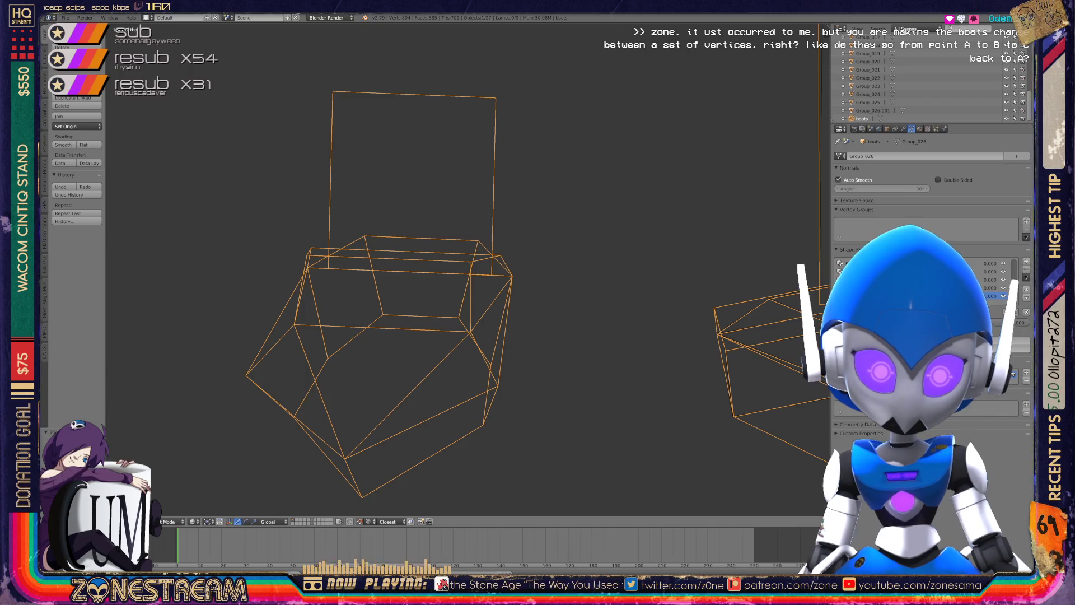
scroll(448, 252, "down", 4)
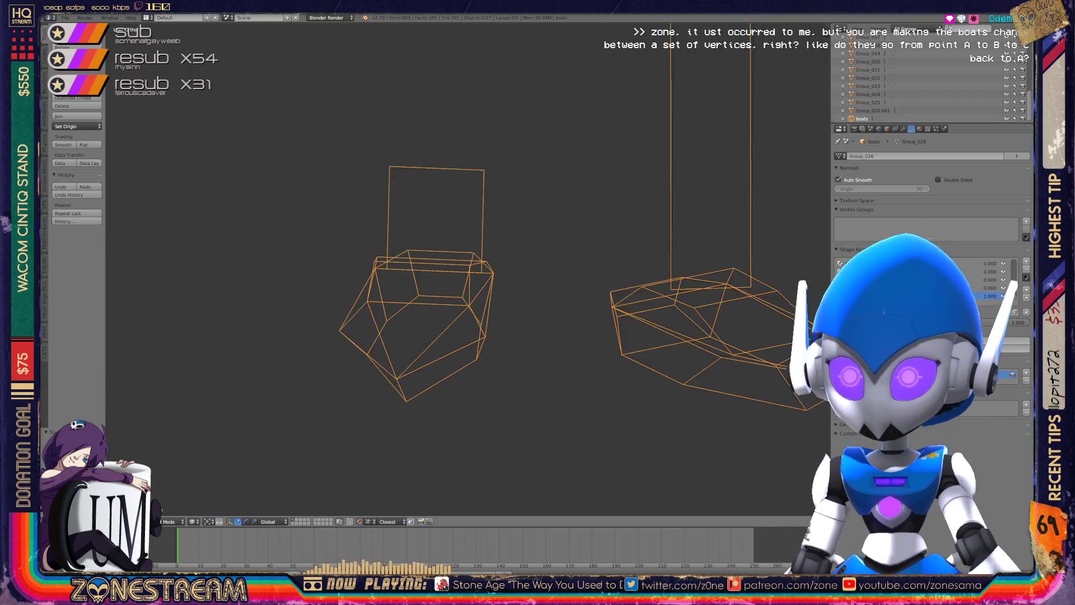
scroll(448, 252, "down", 1)
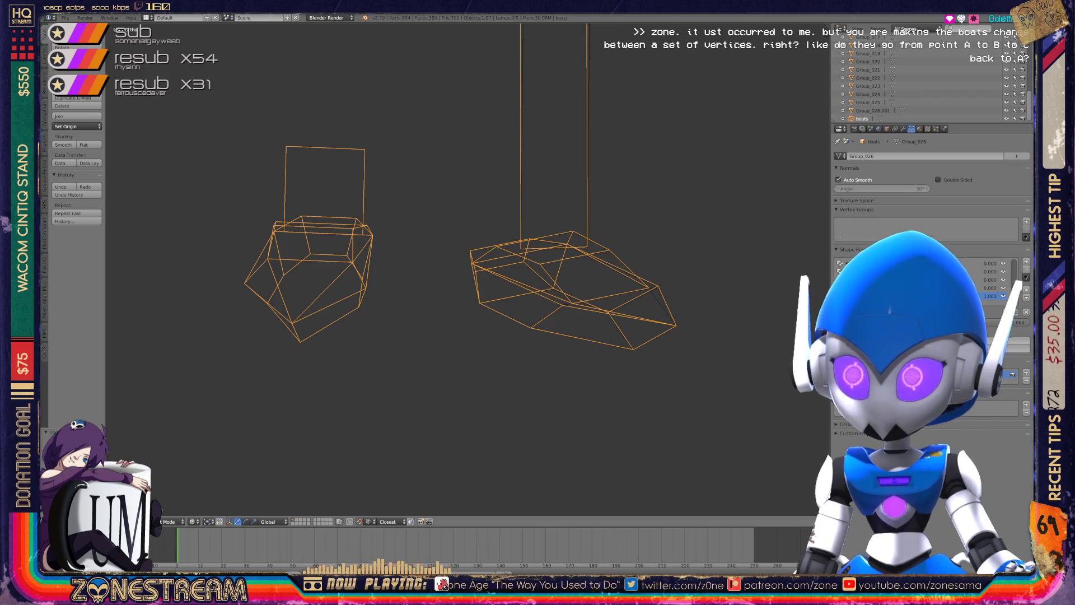
scroll(465, 258, "up", 1)
scroll(390, 423, "up", 5)
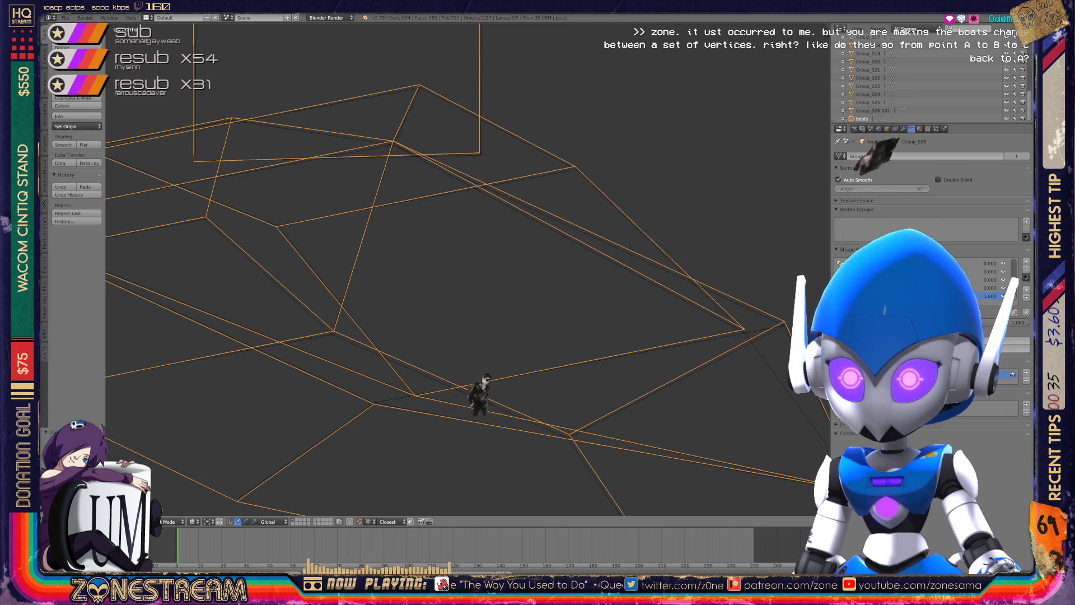
scroll(465, 268, "up", 3)
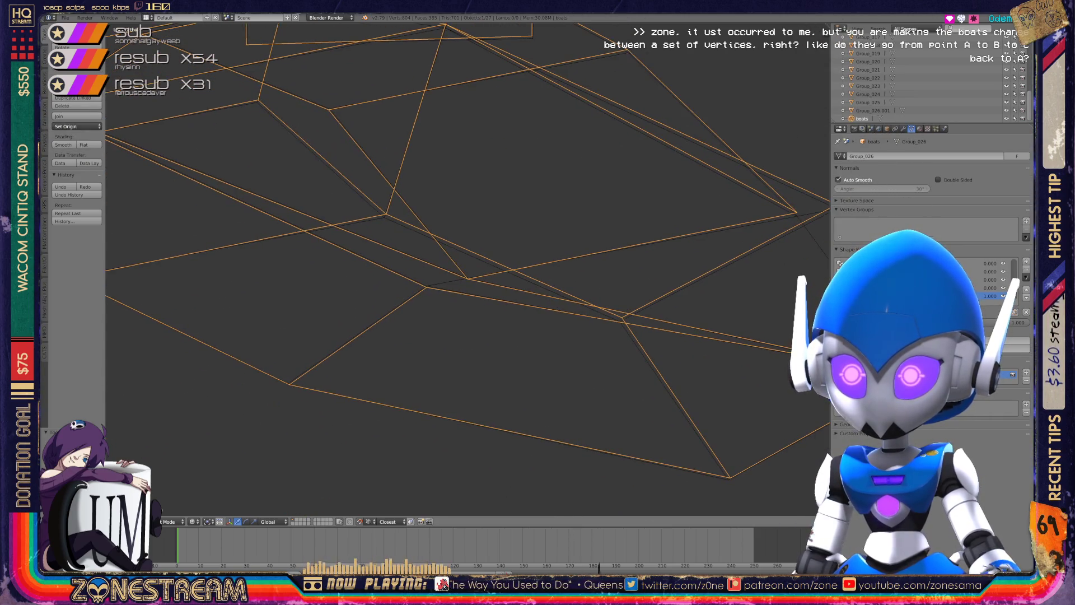
key("Tab")
middle_click_drag(622, 318, 429, 286, "shift")
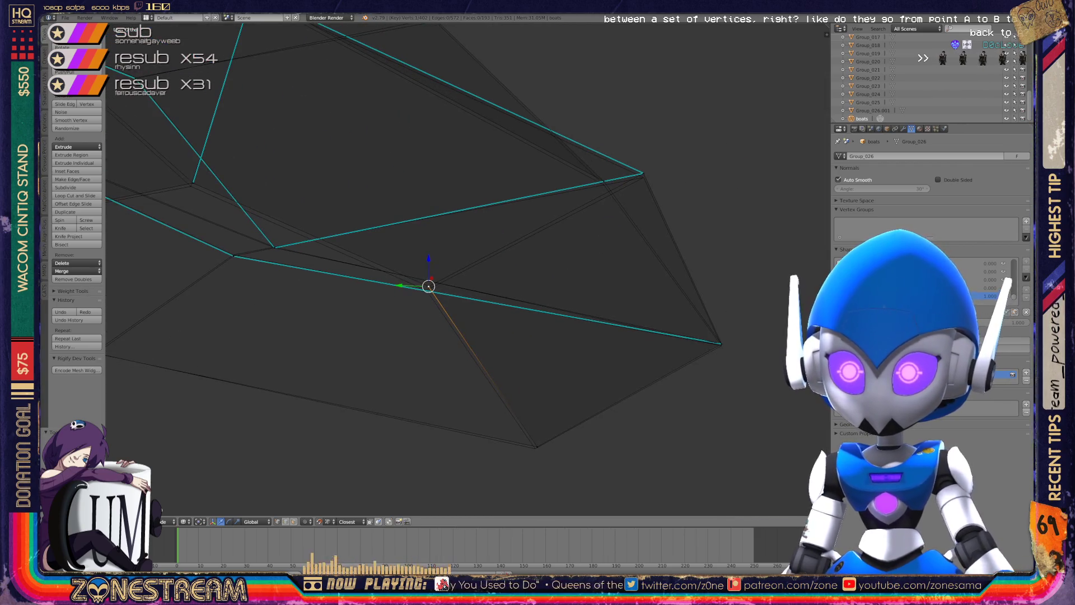
Select the right-hand corner vertex and nudge the upper-right vertex slightly down.
left_click(536, 446)
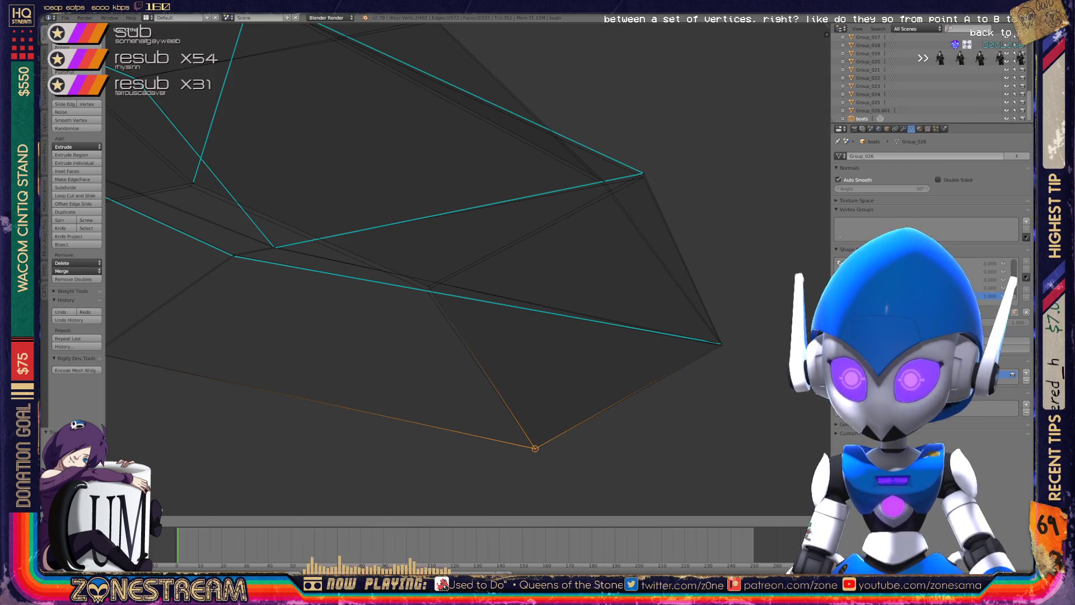
left_click(428, 286)
key("shift+g")
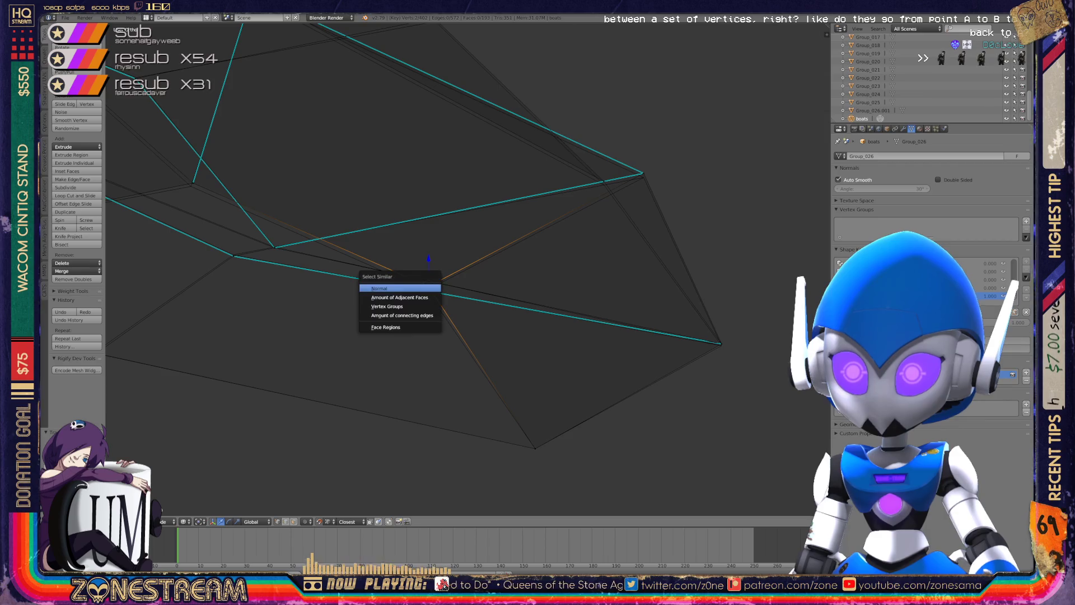
key("Escape")
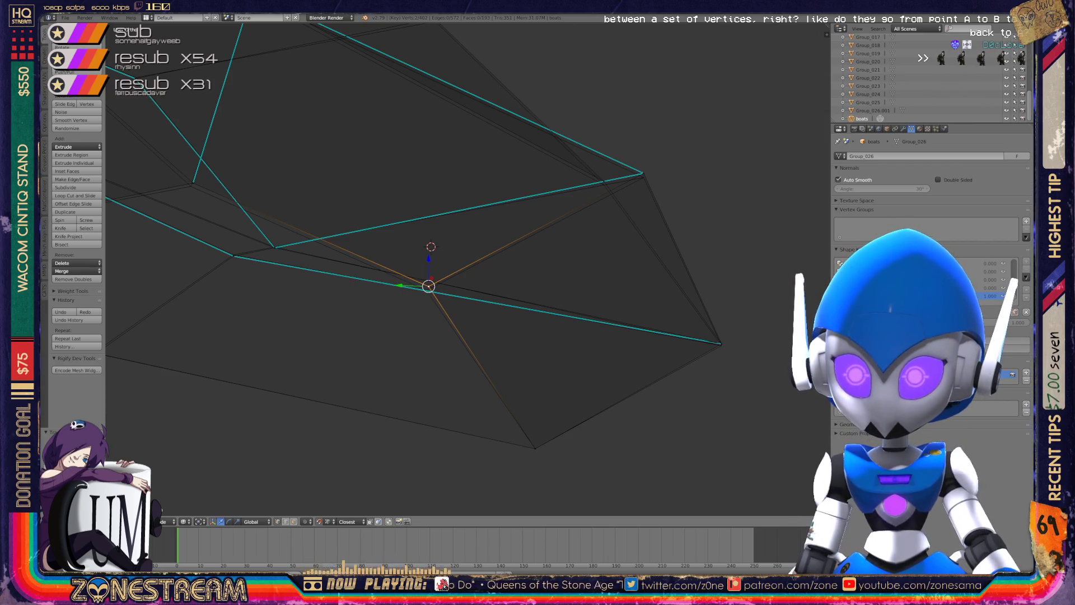
left_click(722, 345)
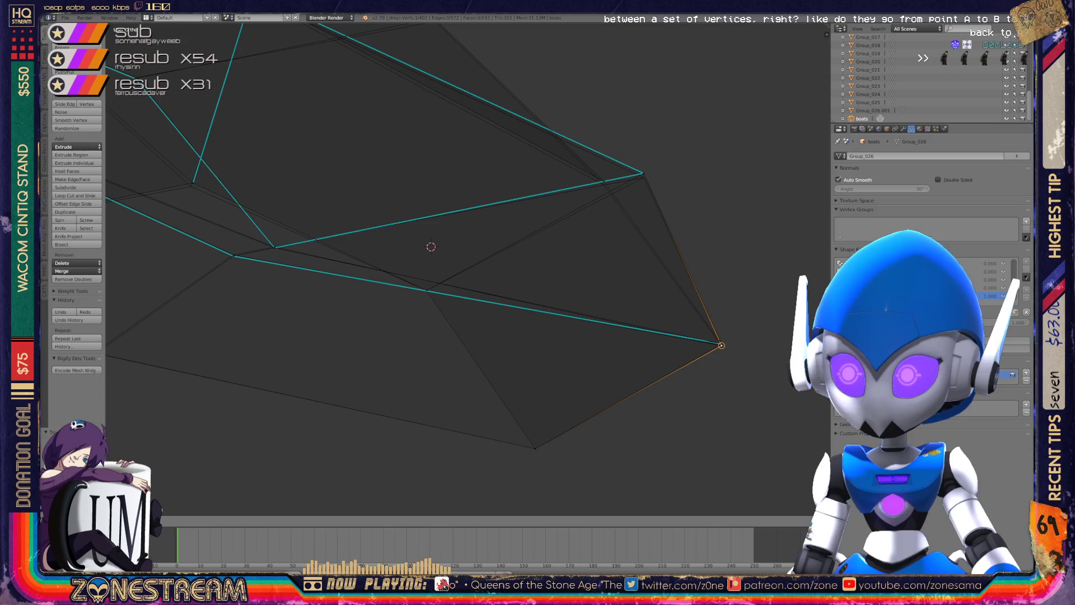
left_click(722, 344)
left_click(722, 344, "shift")
key("g")
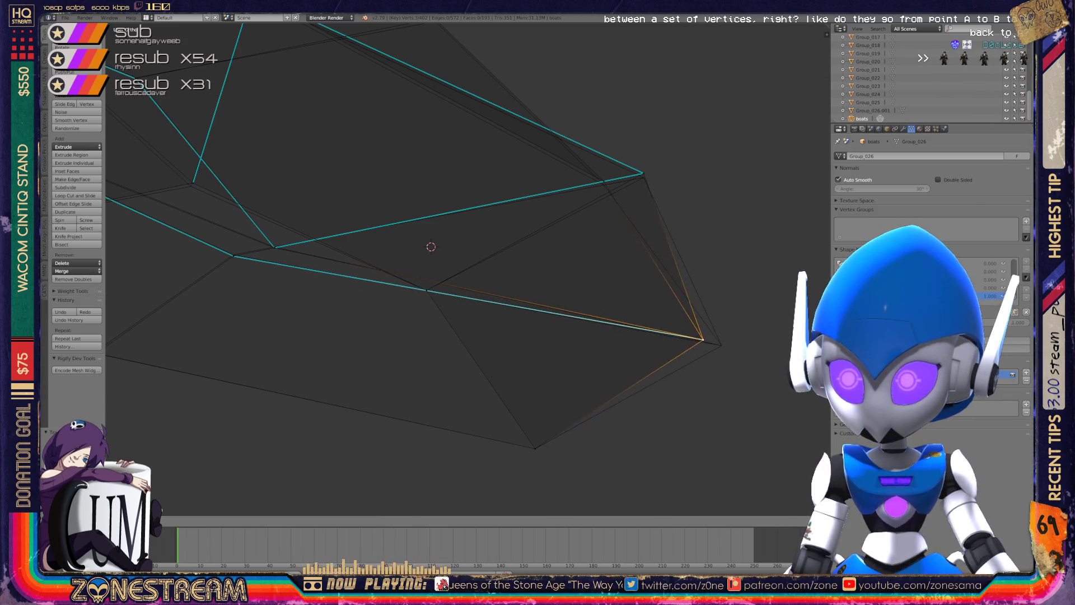
key("Escape")
left_click(721, 345, "shift")
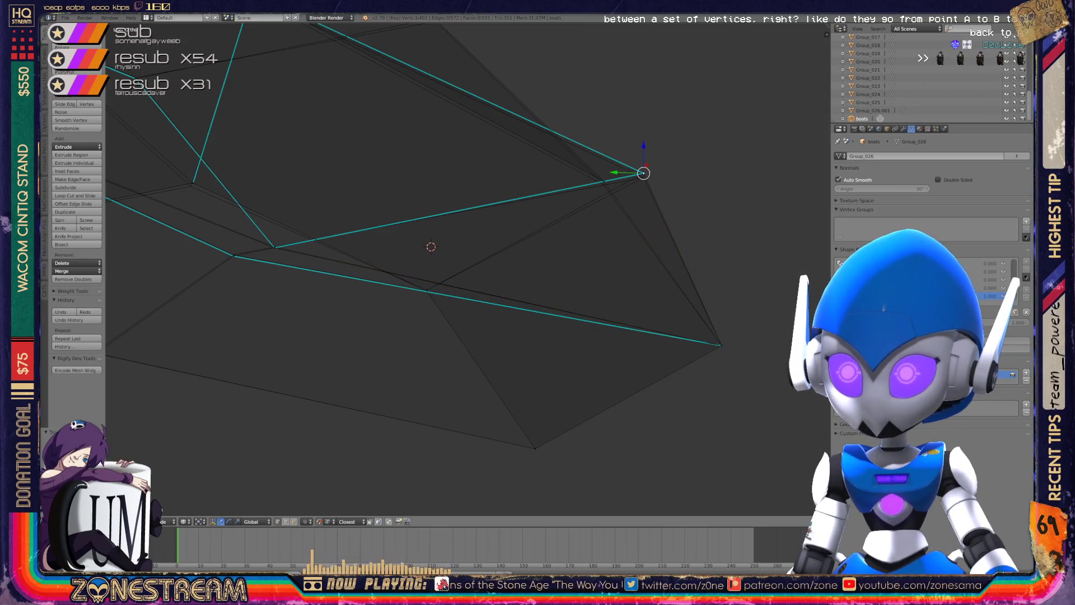
left_click_drag(643, 173, 643, 177)
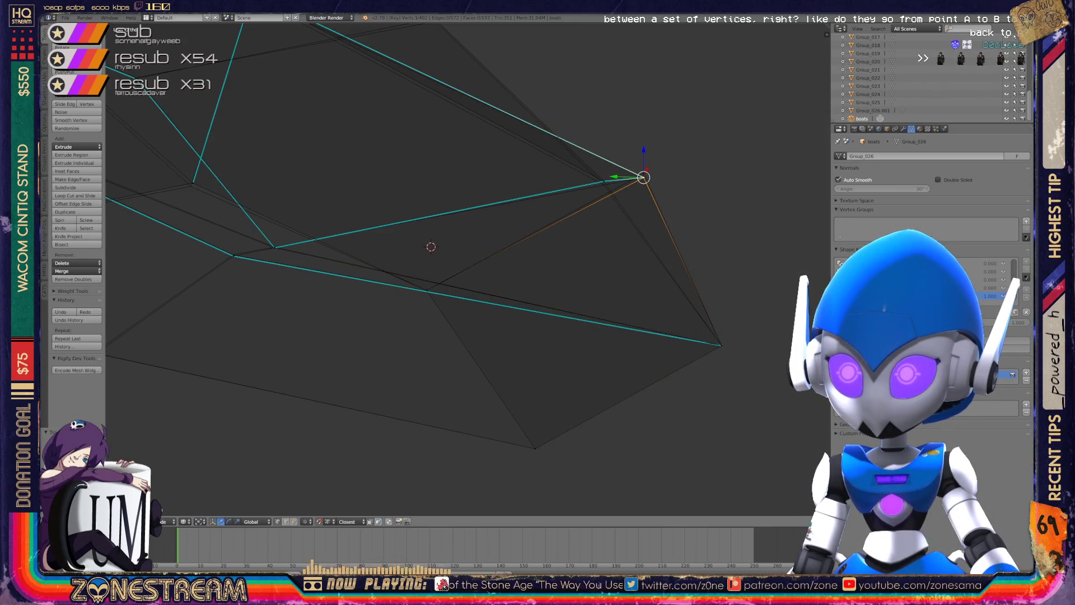
Frame the selection and slide a bottom-edge vertex left along its edge.
key("KP_Decimal")
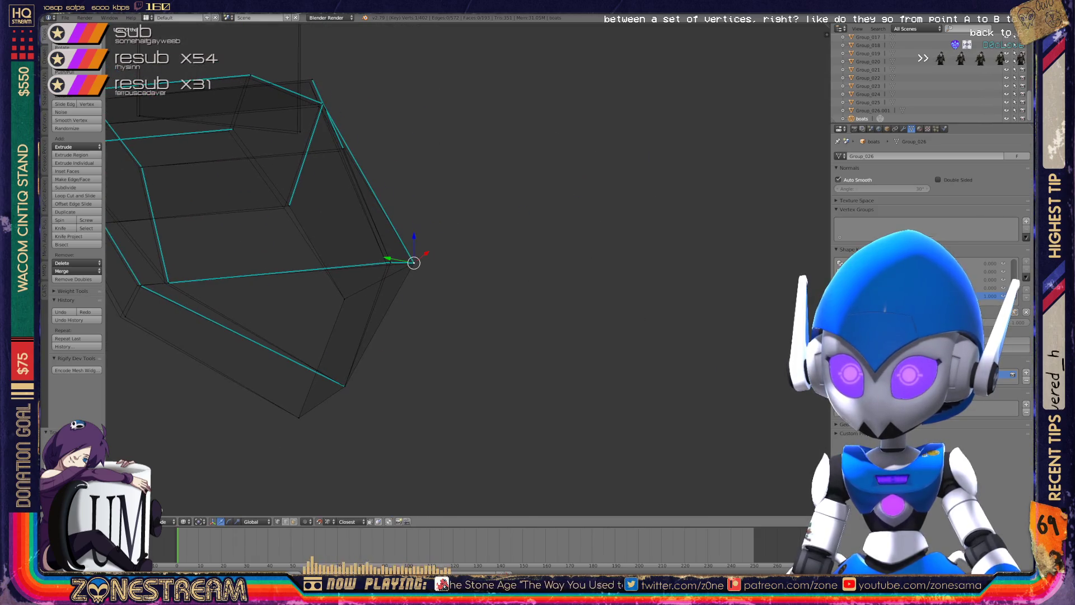
key("KP_8")
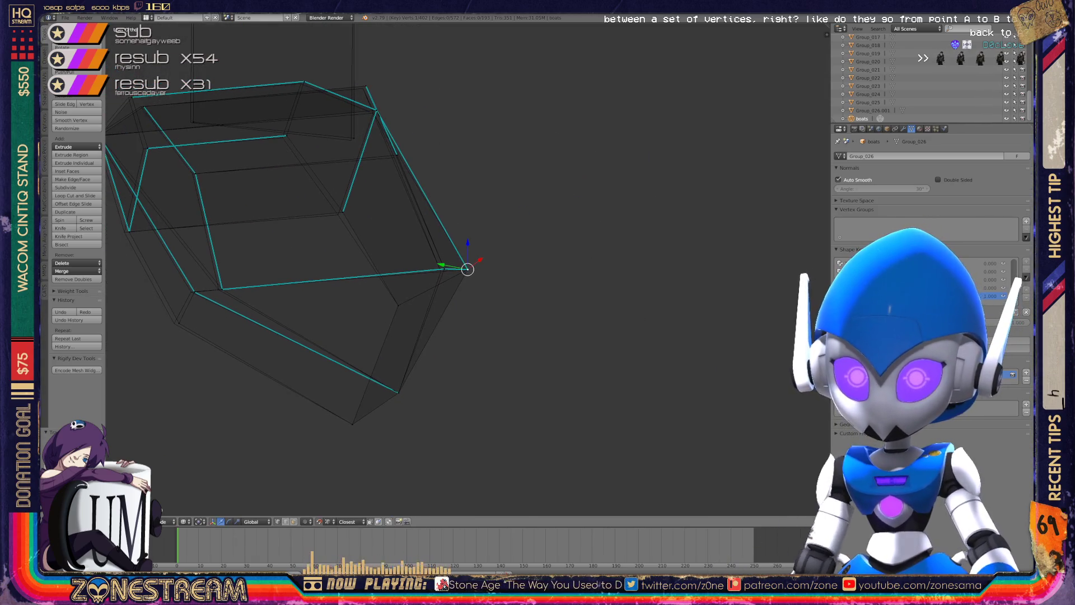
scroll(468, 269, "up", 3)
right_click(325, 321)
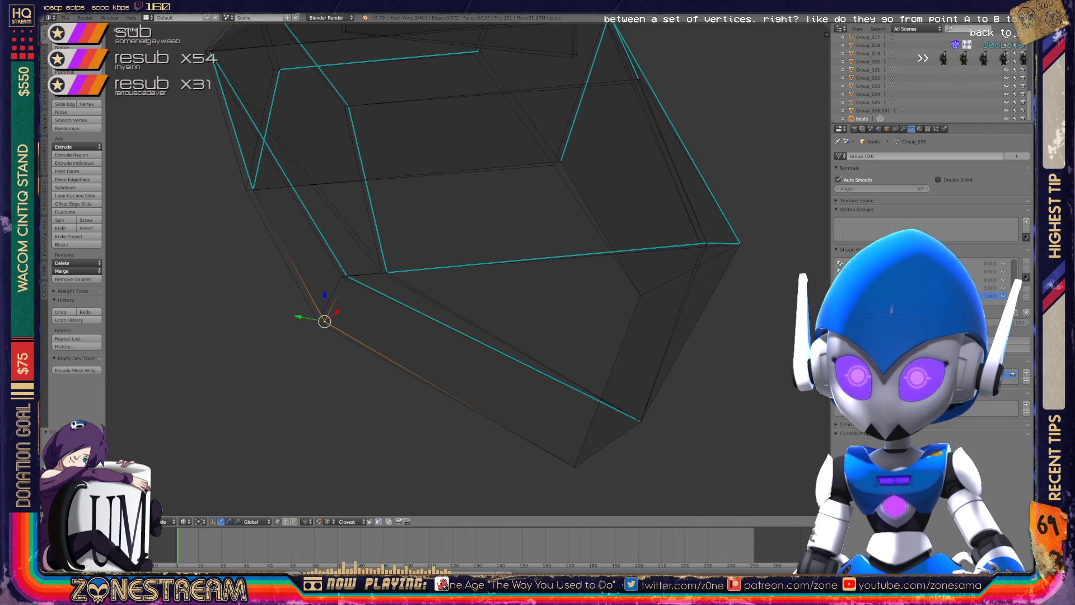
right_click(348, 275)
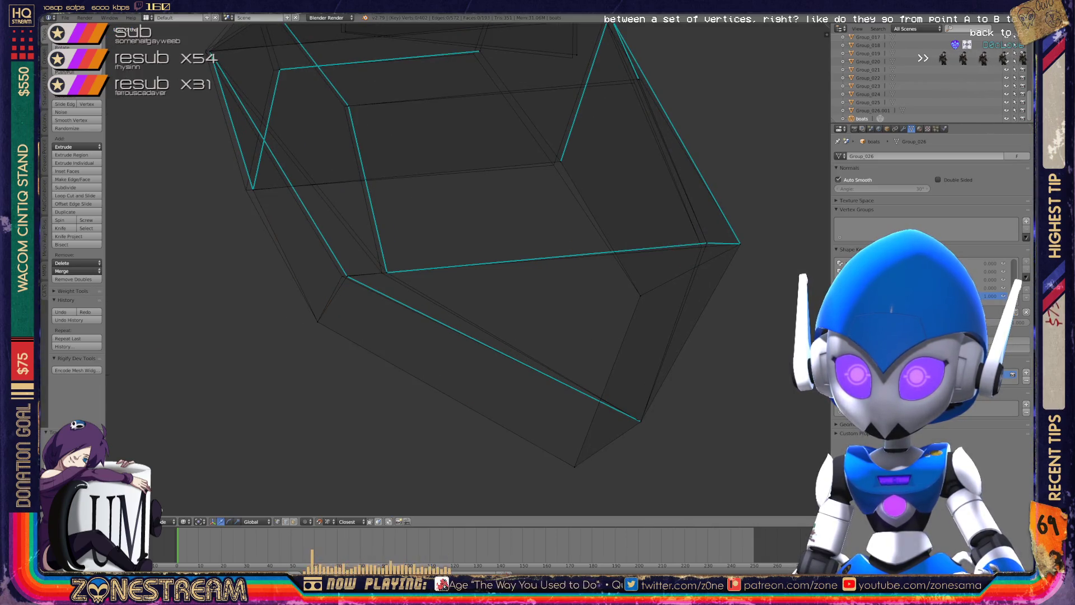
right_click(386, 273)
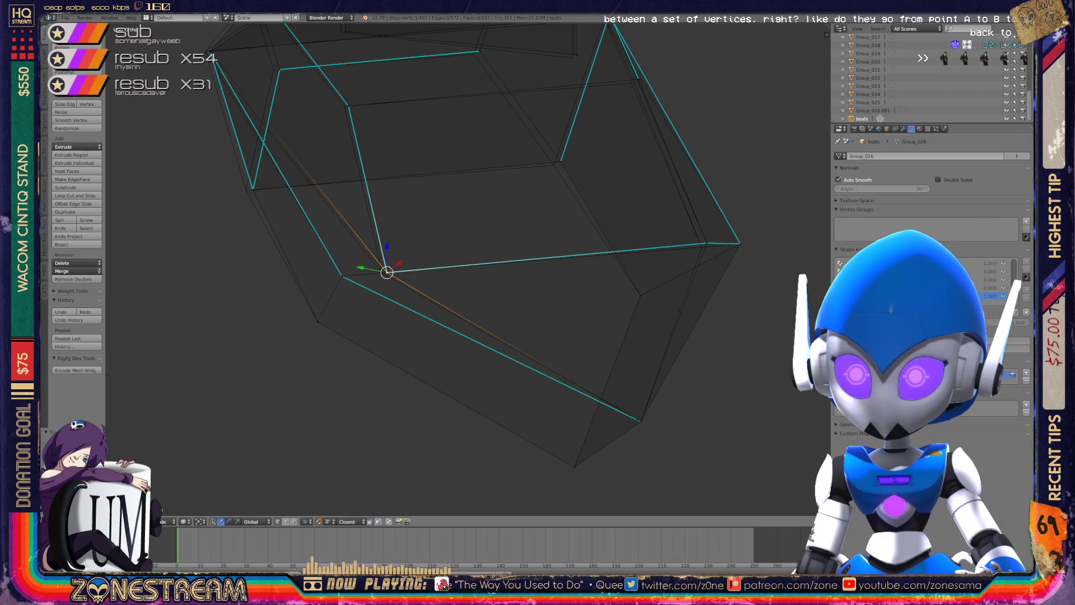
key("shift+v")
key("Return")
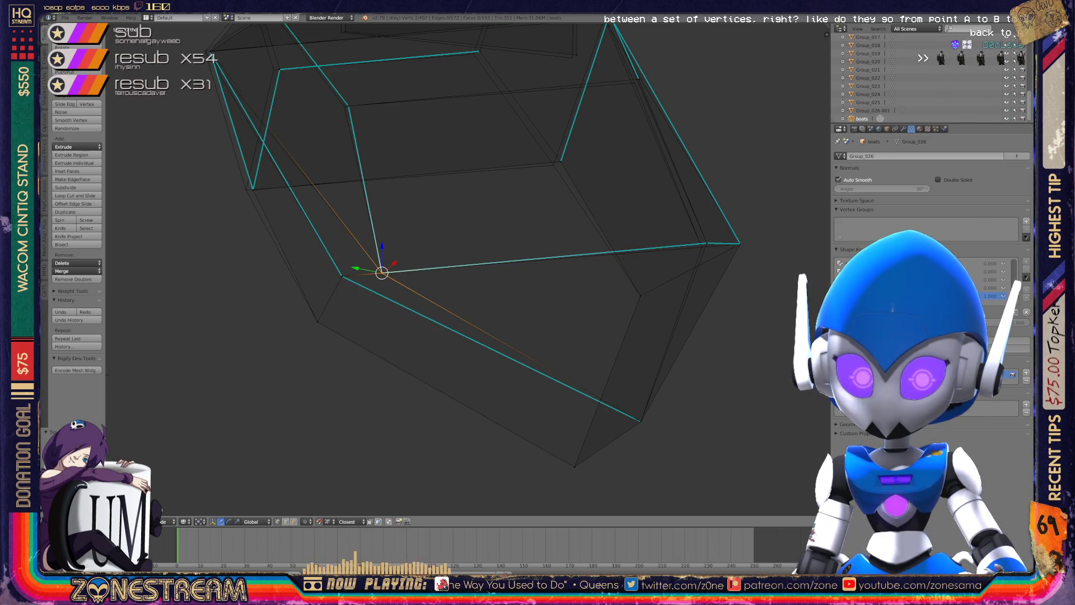
Move a vertex further along the mesh slightly to the left.
mouse_move(392, 280)
middle_mouse_down("shift")
mouse_move(323, 300)
mouse_move(364, 274)
mouse_move(229, 250)
middle_mouse_up("shift")
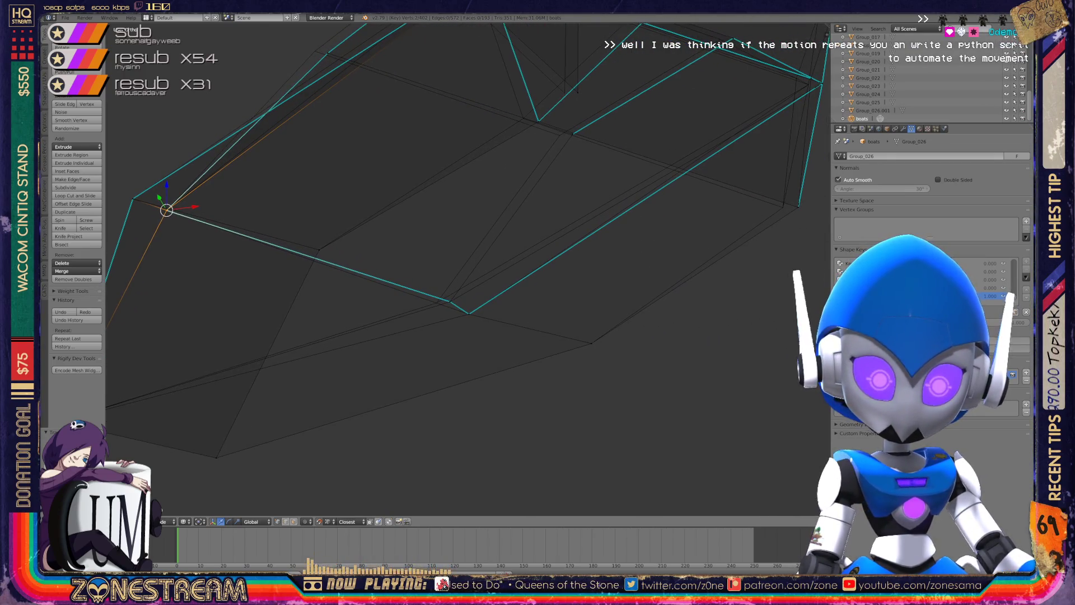
scroll(366, 214, "up", 1)
left_click(446, 308)
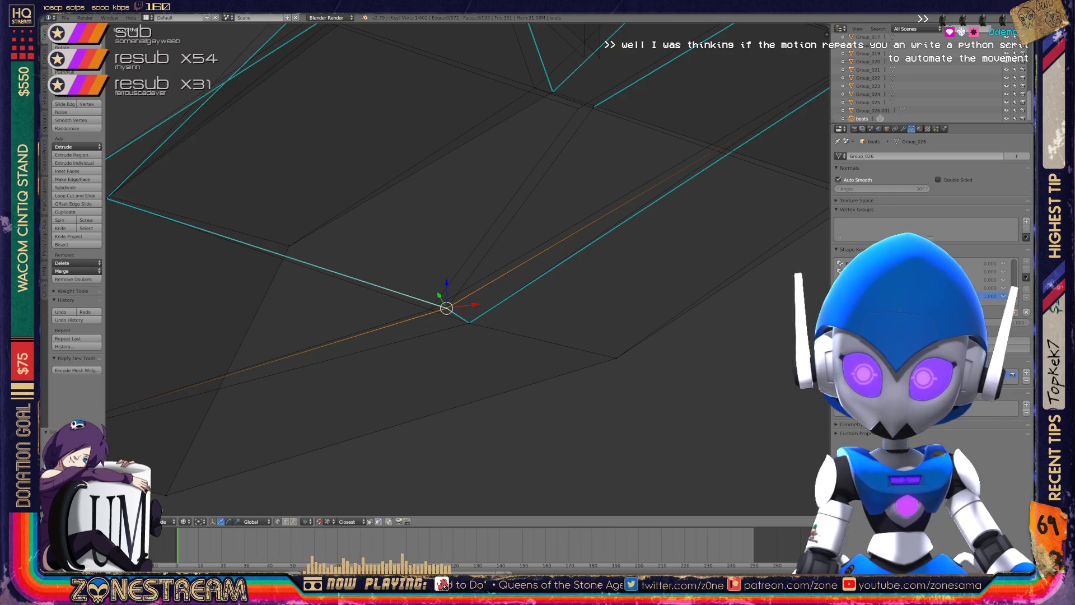
key("g")
left_click(430, 309)
scroll(430, 309, "down", 5)
Nudge two mesh-edge vertices slightly down and down-right.
middle_click_drag(430, 309, 544, 275)
scroll(487, 294, "up", 2)
middle_click_drag(364, 224, 426, 273, "shift")
right_click(426, 275)
middle_click_drag(112, 286, 255, 299, "shift")
right_click(256, 302)
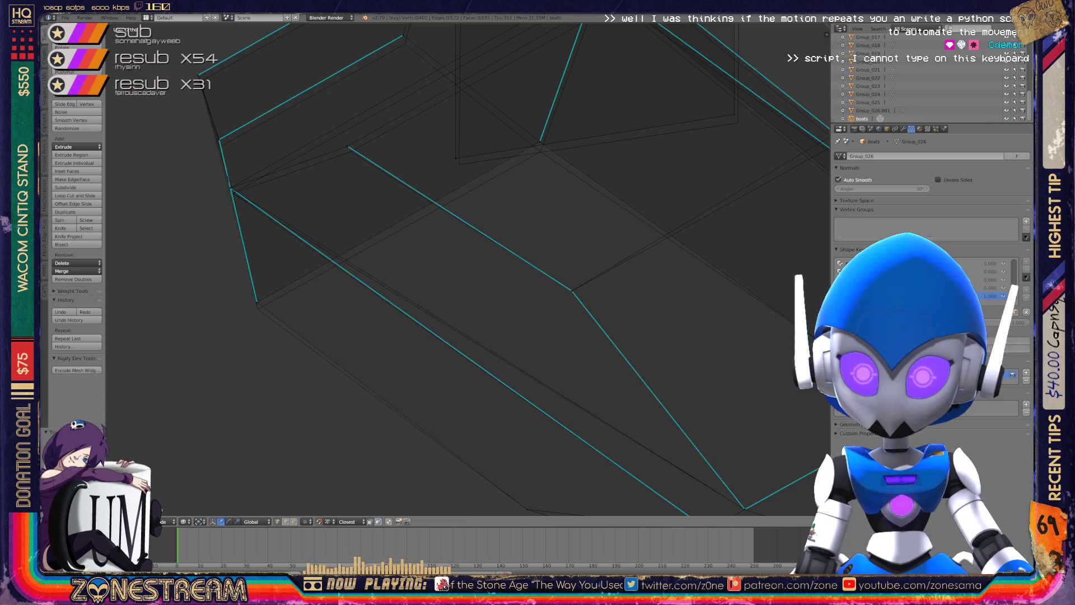
key("g")
middle_click_drag(258, 309, 307, 361, "shift")
right_click(397, 199)
key("g")
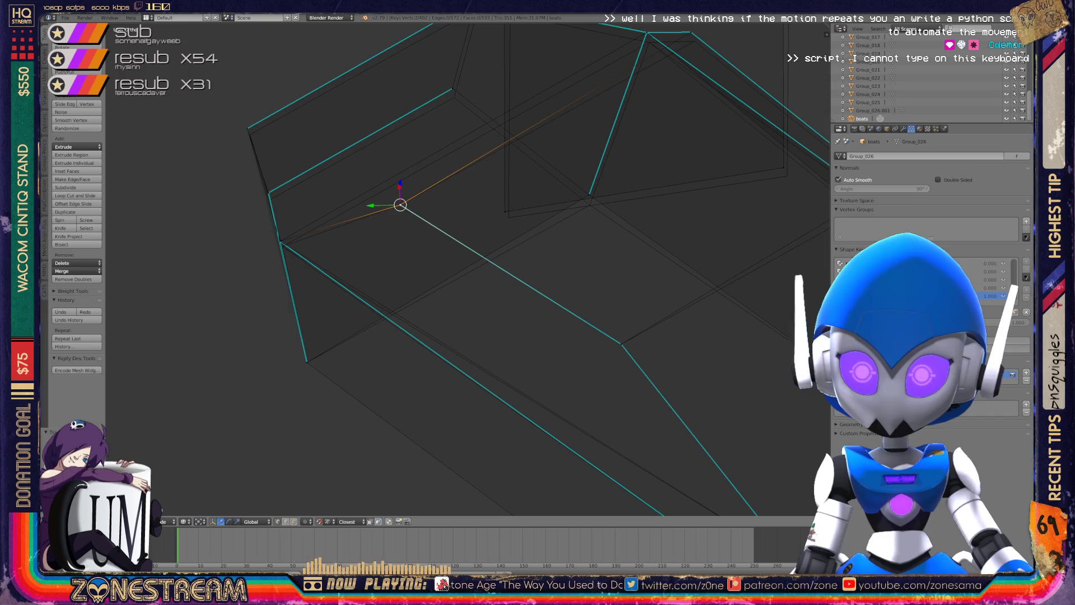
Reposition the corner vertex, undoing and retrying the move until it sits in place.
right_click(280, 241)
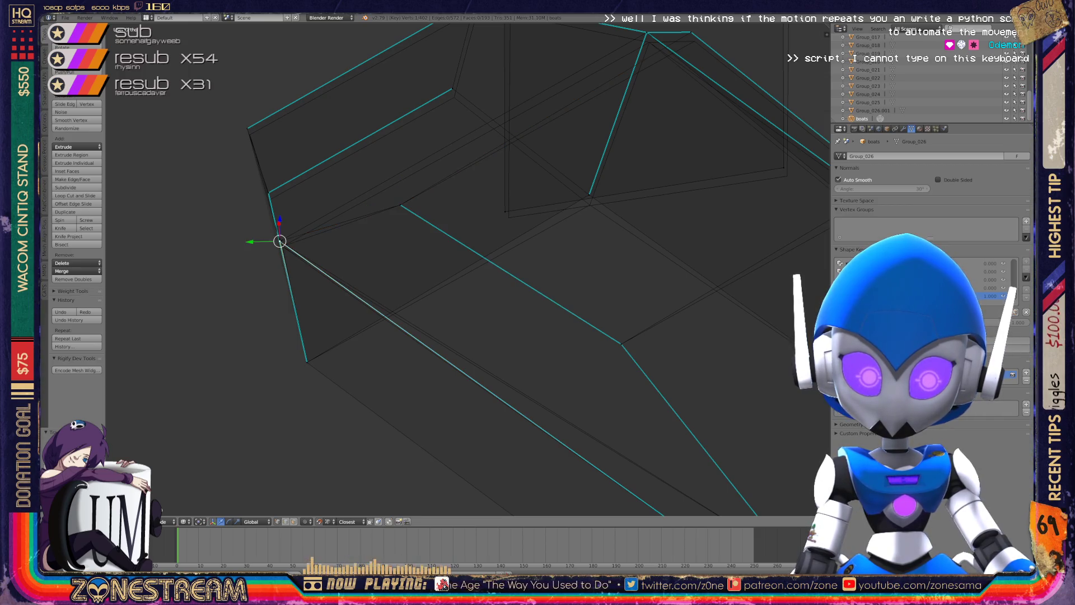
middle_click_drag(449, 281, 493, 252)
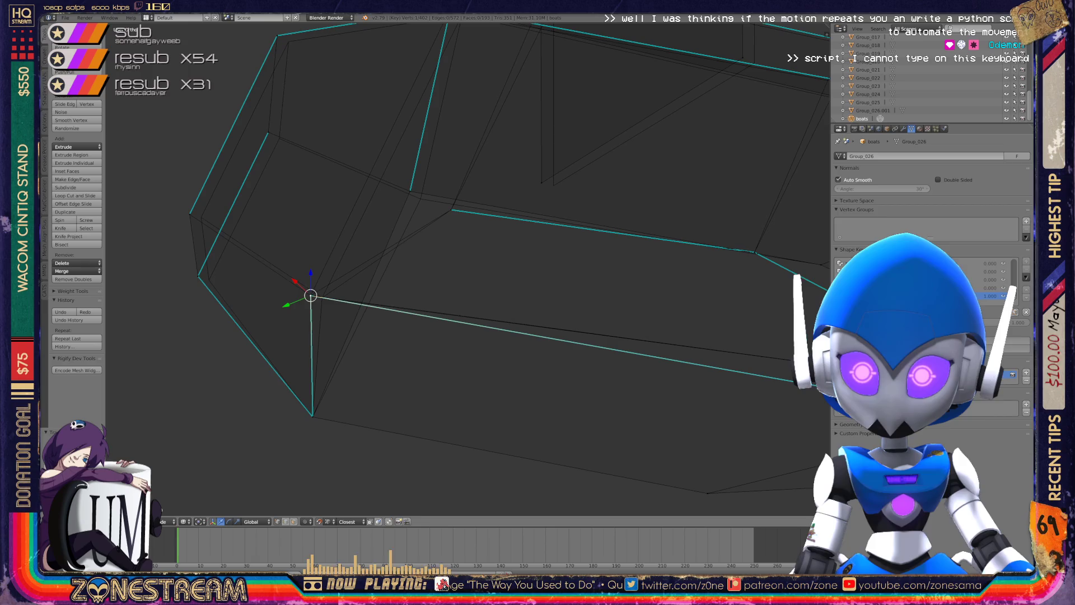
scroll(467, 269, "up", 5)
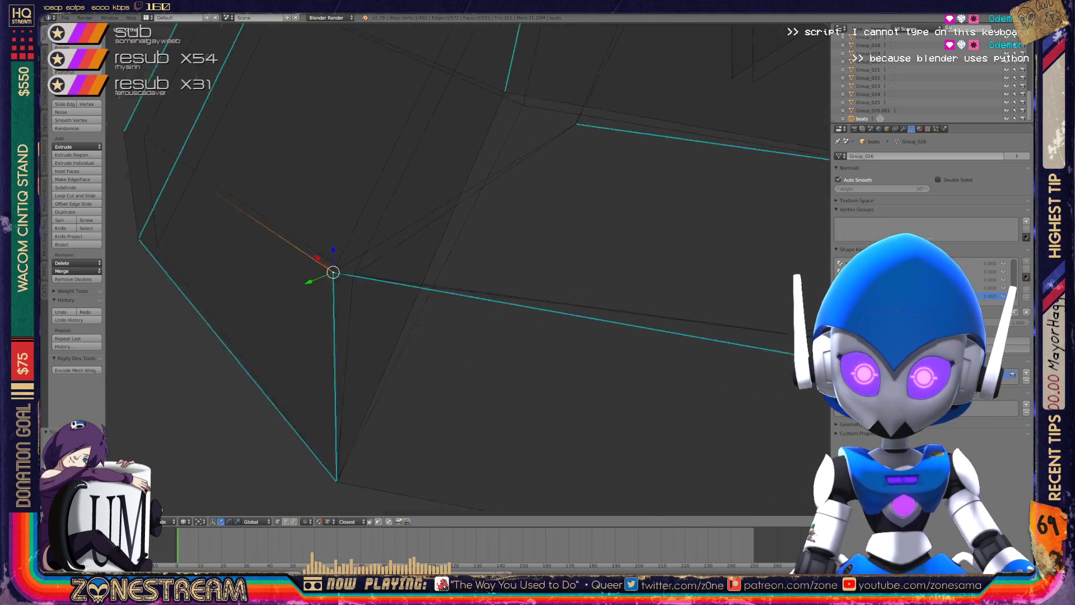
key("g")
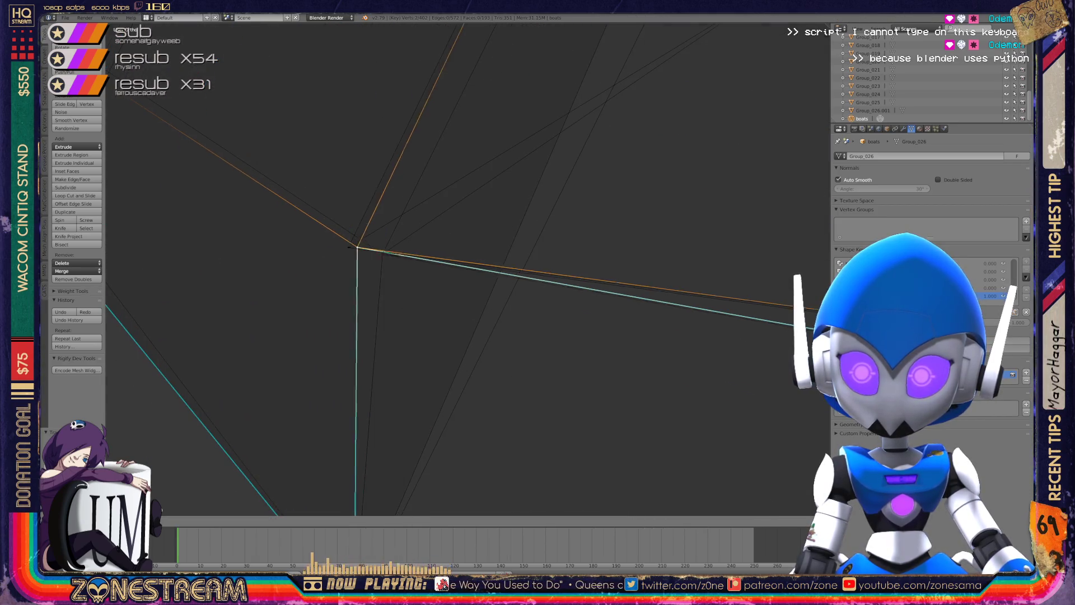
key("ctrl+z")
key("g")
key("Escape")
key("g")
key("Return")
scroll(468, 268, "down", 4)
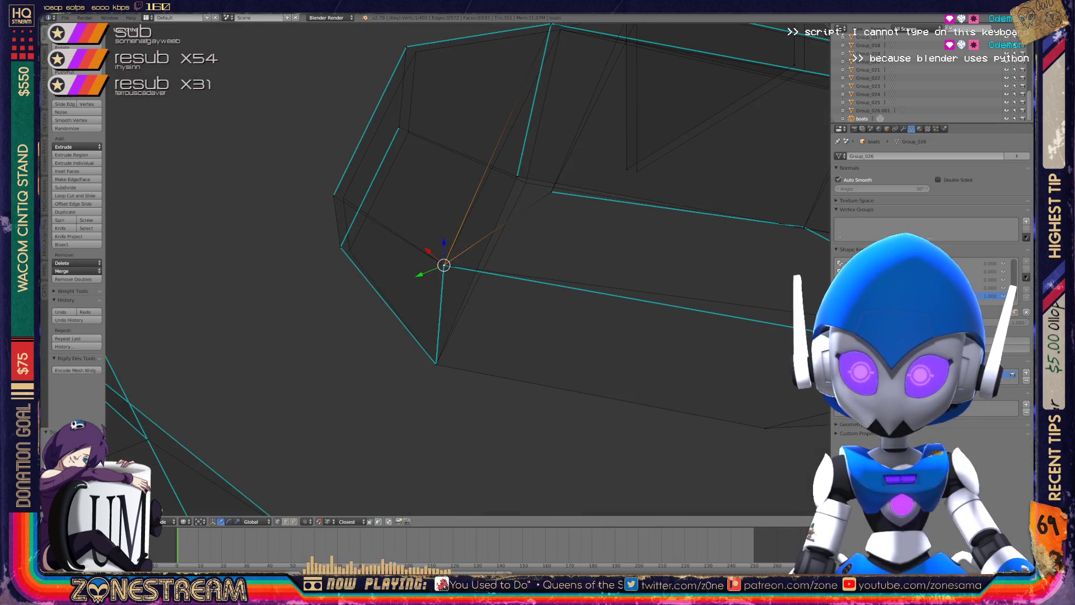
middle_click_drag(468, 269, 431, 259)
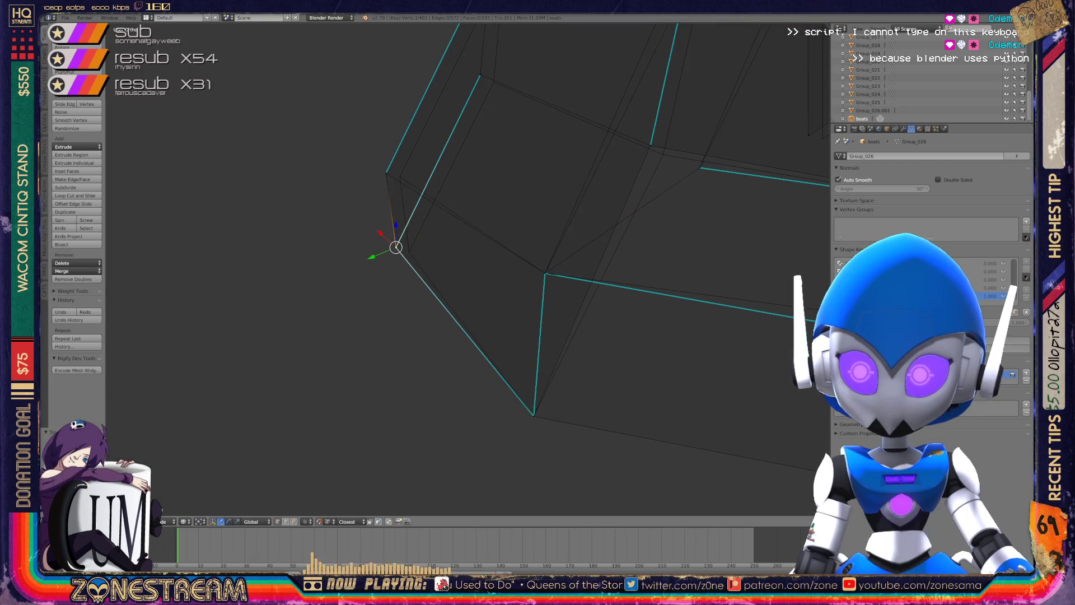
Slide the neighbouring corner vertex along its edge into place.
right_click(408, 252)
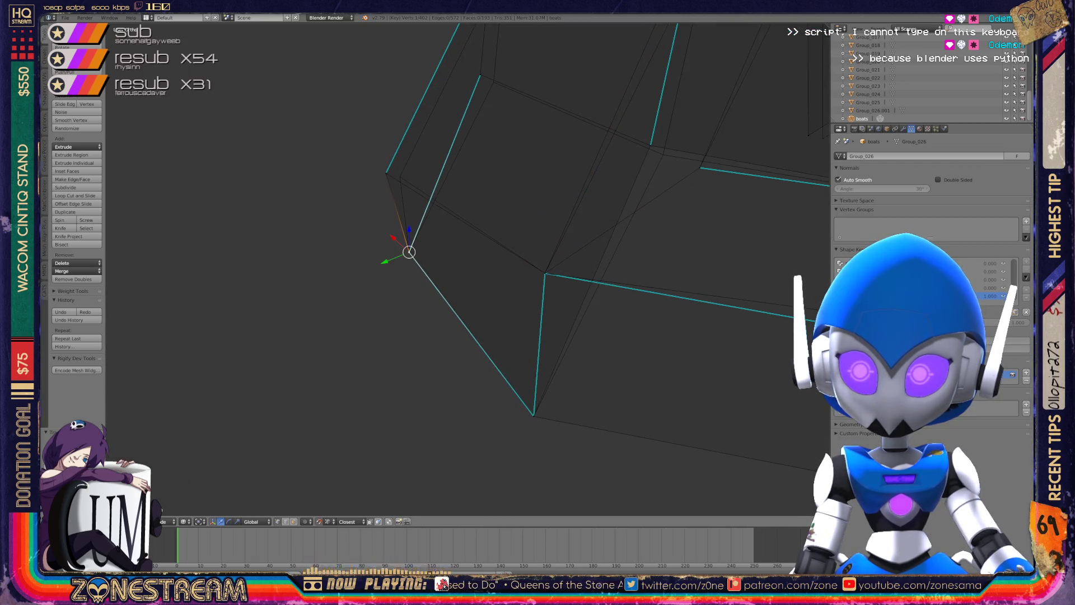
key("g")
mouse_move(400, 177)
middle_mouse_down()
mouse_move(428, 216)
mouse_move(168, 129)
mouse_move(150, 158)
mouse_move(185, 202)
mouse_move(157, 168)
mouse_move(135, 163)
middle_mouse_up()
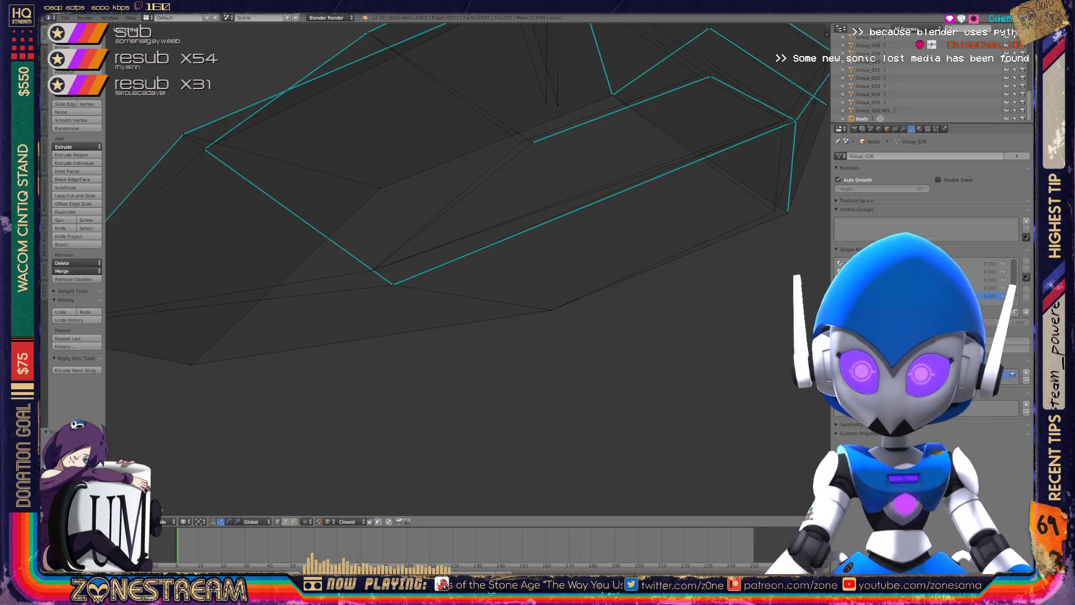
scroll(465, 269, "down", 3)
scroll(465, 268, "up", 8)
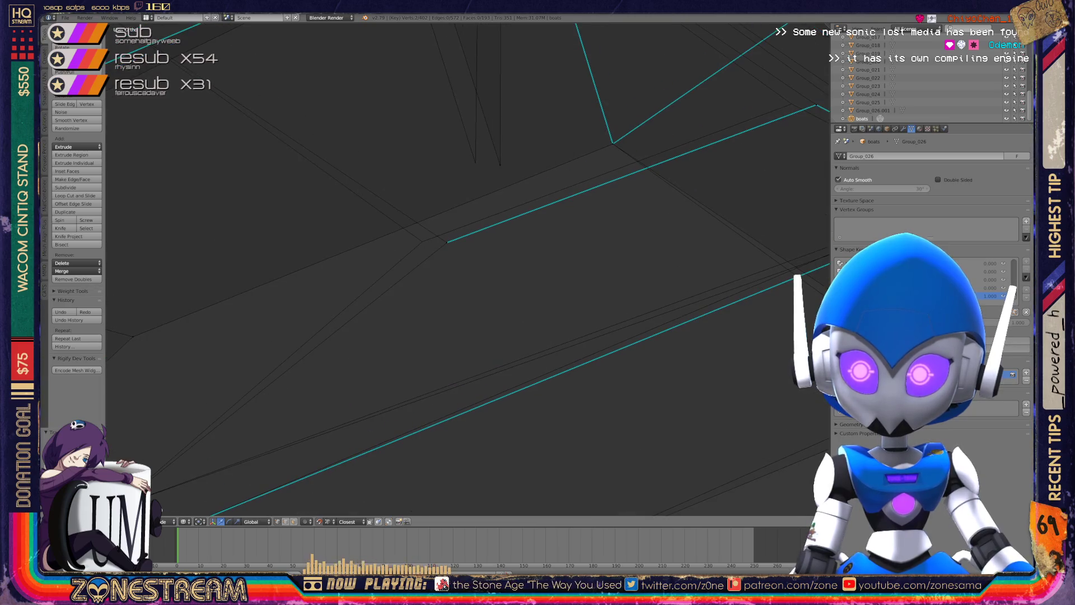
key("g")
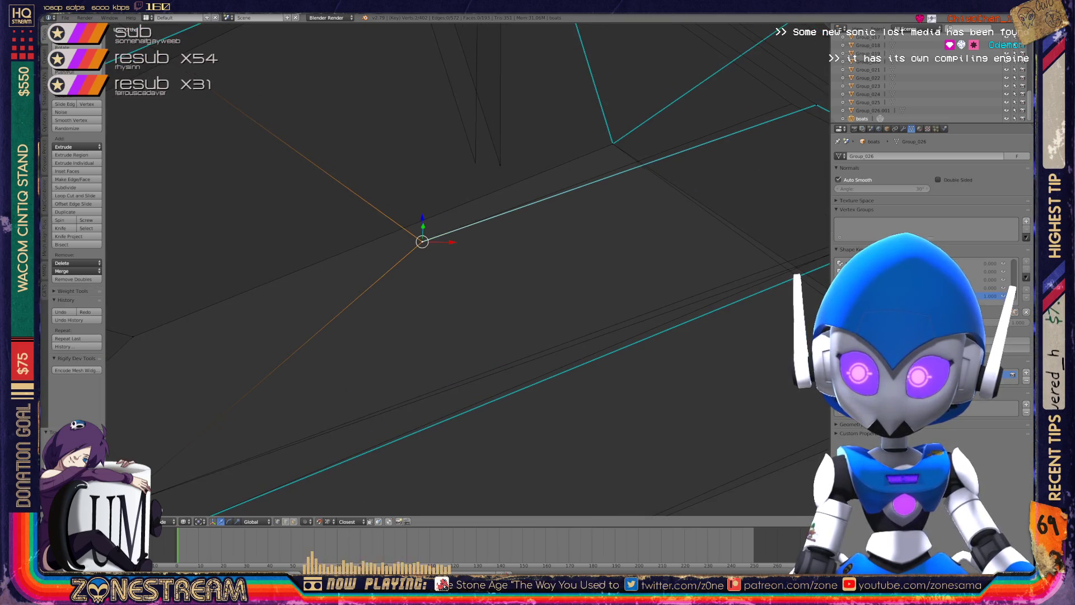
scroll(465, 268, "down", 3)
scroll(465, 268, "up", 3)
scroll(465, 269, "up", 5)
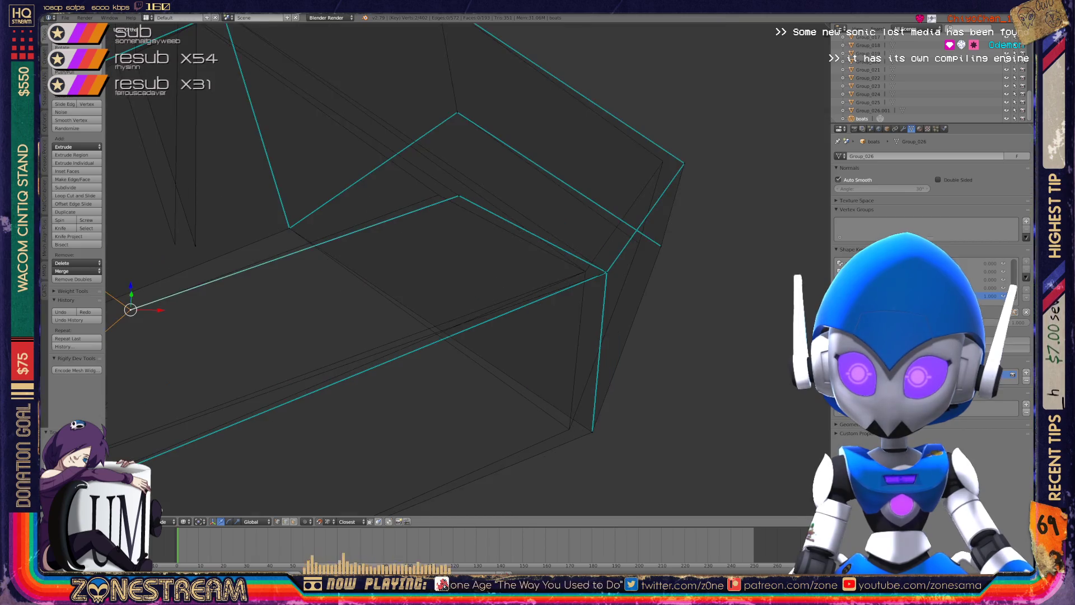
Snap another corner vertex onto its adjacent vertex.
mouse_move(465, 269)
middle_mouse_down()
mouse_move(465, 258)
mouse_move(423, 257)
mouse_move(414, 401)
middle_mouse_up()
right_click(505, 194)
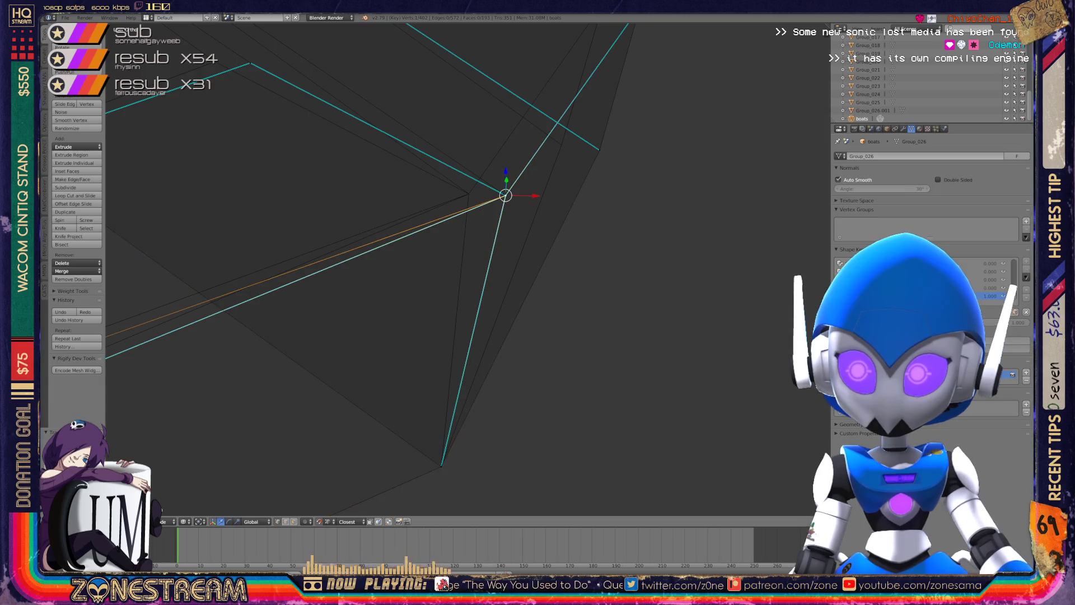
key("g")
middle_click_drag(469, 269, 504, 236)
key("g")
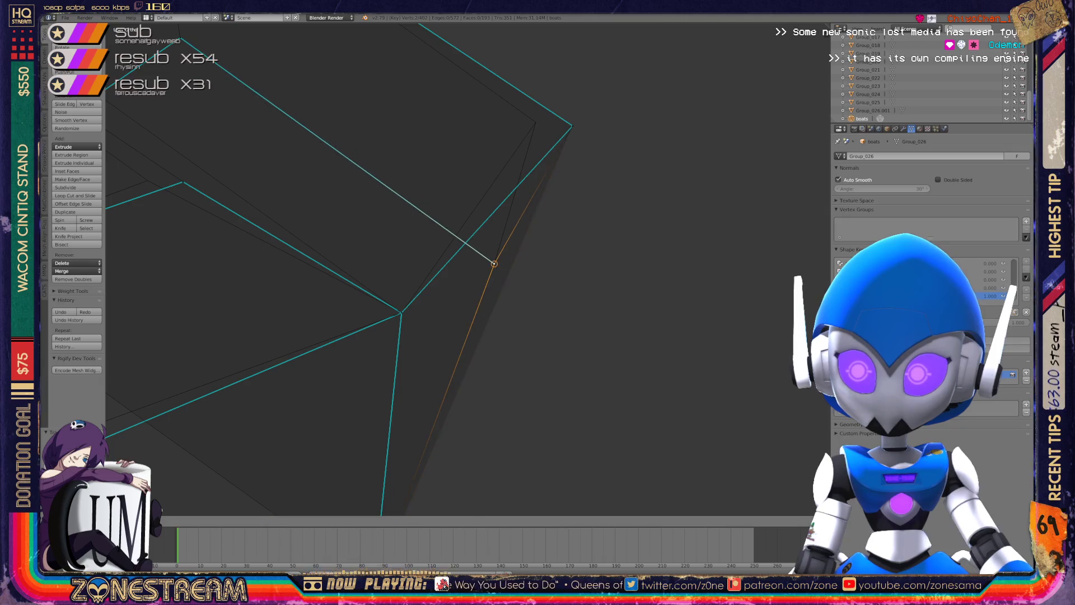
mouse_move(494, 263)
middle_mouse_down()
mouse_move(497, 337)
mouse_move(575, 203)
mouse_move(499, 233)
mouse_move(593, 221)
mouse_move(516, 158)
mouse_move(214, 247)
mouse_move(499, 41)
mouse_move(279, 91)
mouse_move(168, 185)
mouse_move(140, 224)
middle_mouse_up()
key("g")
key("g")
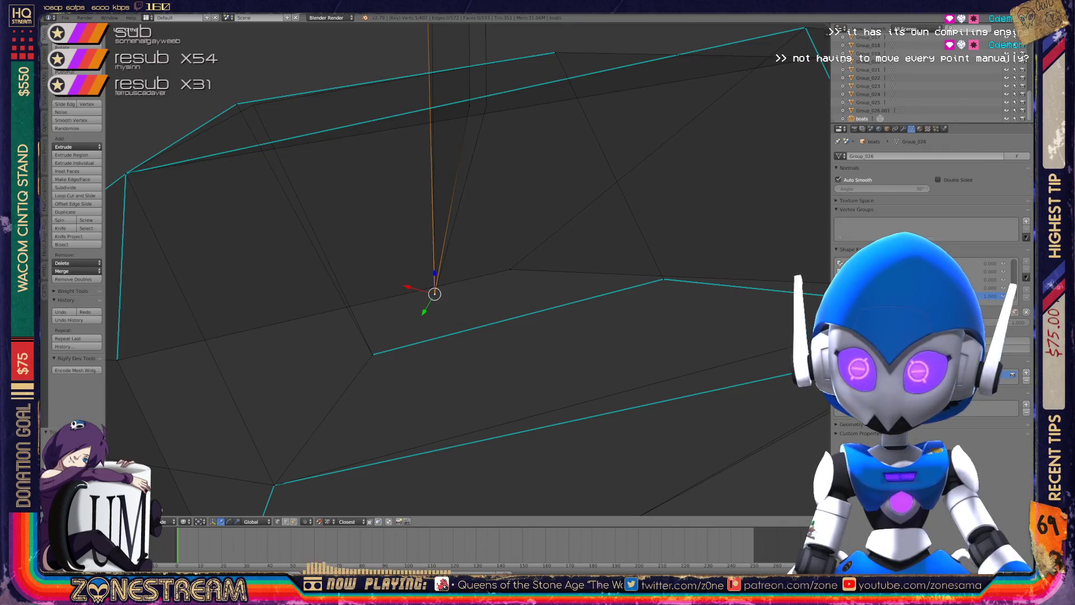
Snap the top vertex onto its neighbour and return to Object Mode.
scroll(435, 293, "down", 5)
middle_click_drag(435, 293, 390, 327)
scroll(390, 327, "up", 3)
scroll(451, 243, "up", 3)
middle_click_drag(464, 269, 443, 285)
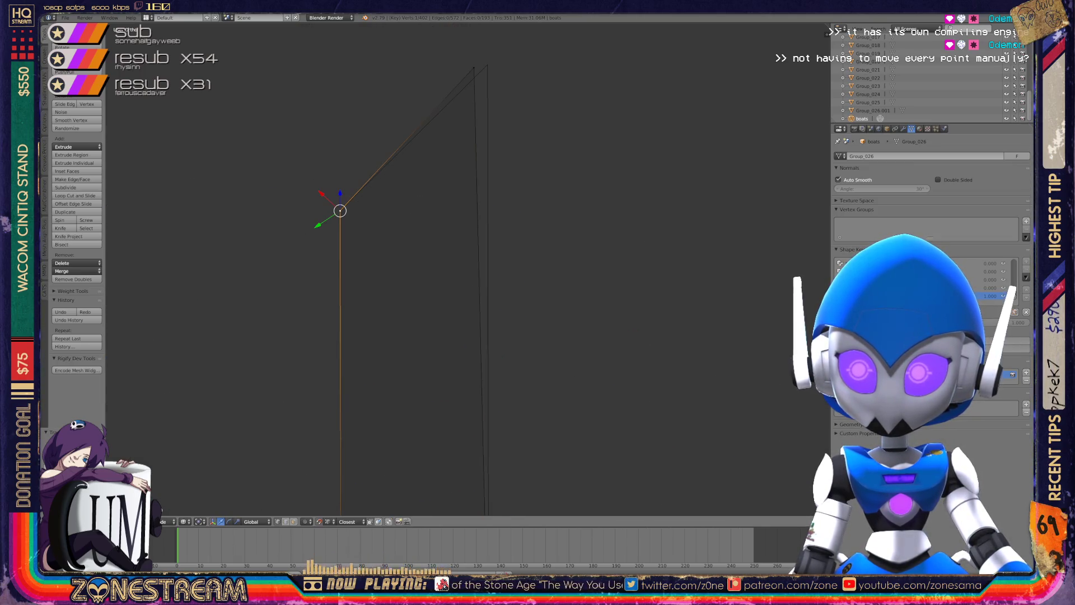
key("g")
scroll(302, 364, "down", 5)
middle_click_drag(302, 365, 301, 191)
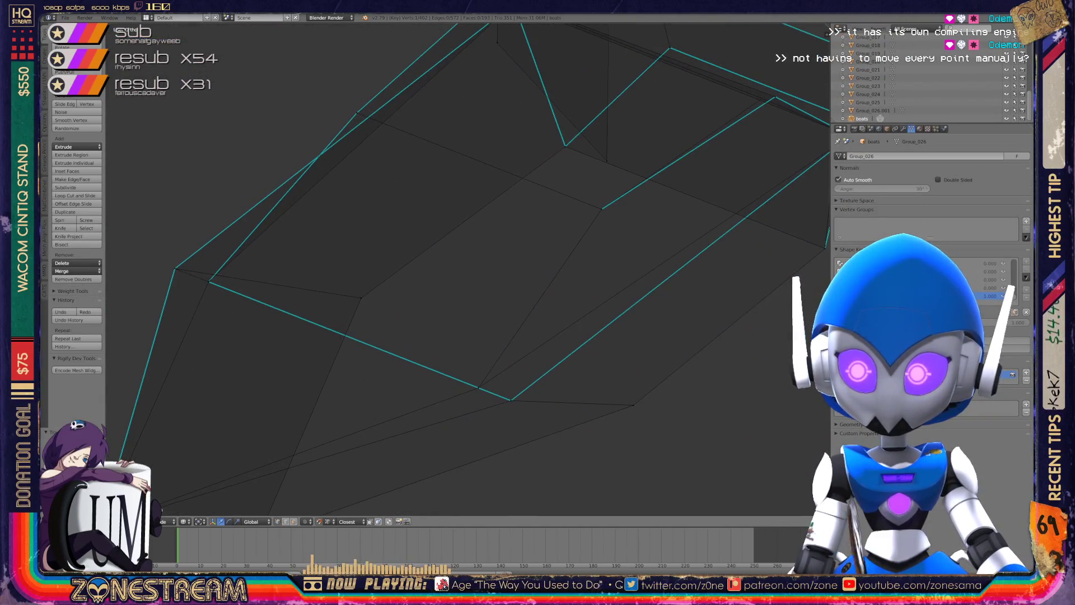
key("Tab")
scroll(468, 269, "down", 4)
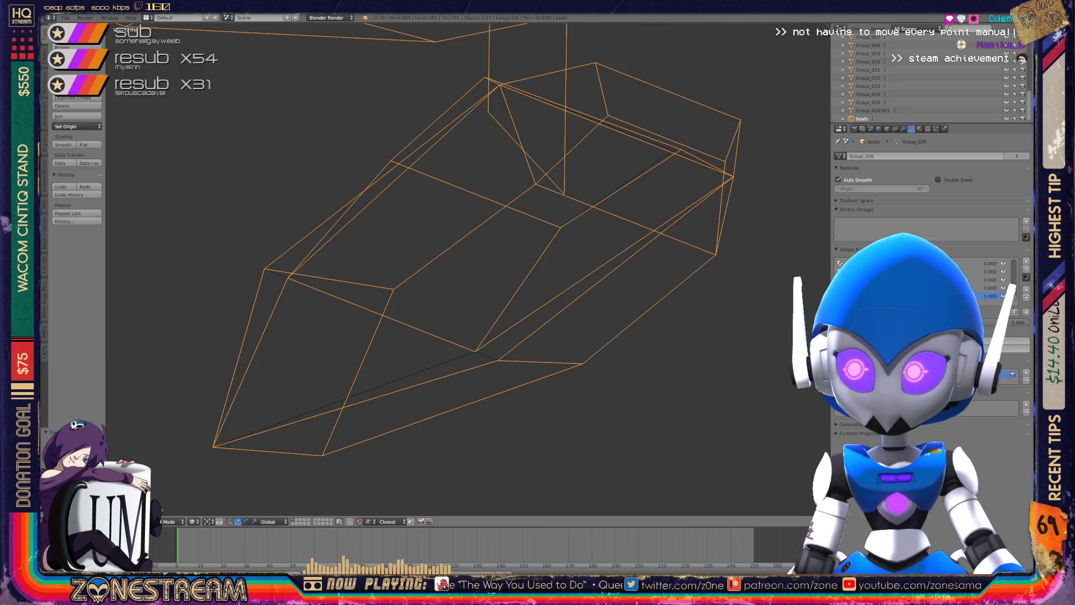
In Edit Mode, slide a vertex on the upper edge slightly left.
key("Tab")
scroll(426, 269, "up", 6)
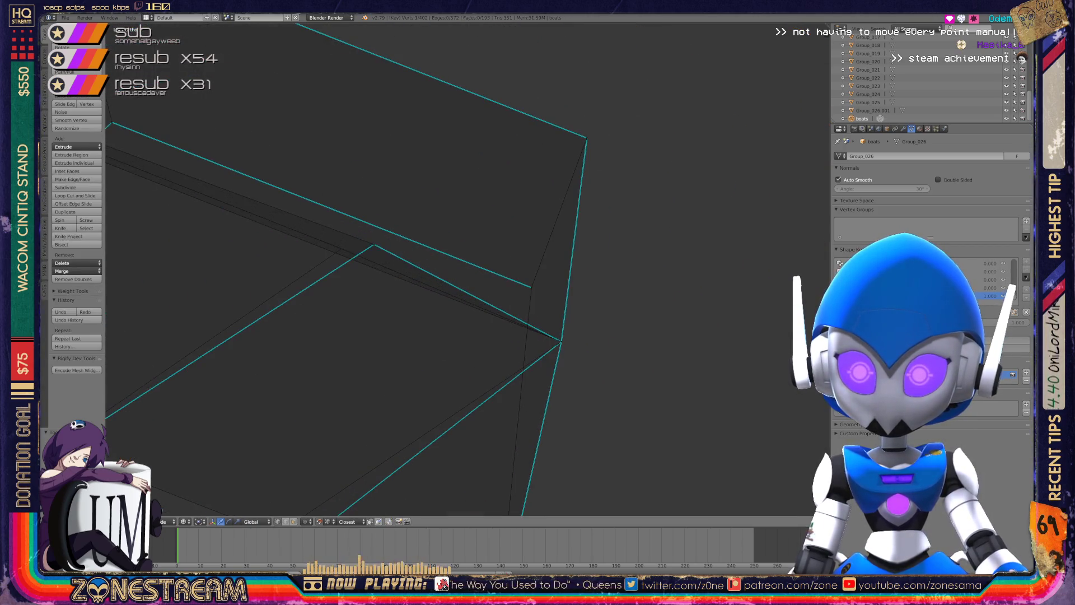
right_click(372, 239)
right_click_drag(372, 239, 338, 246)
scroll(463, 269, "down", 6)
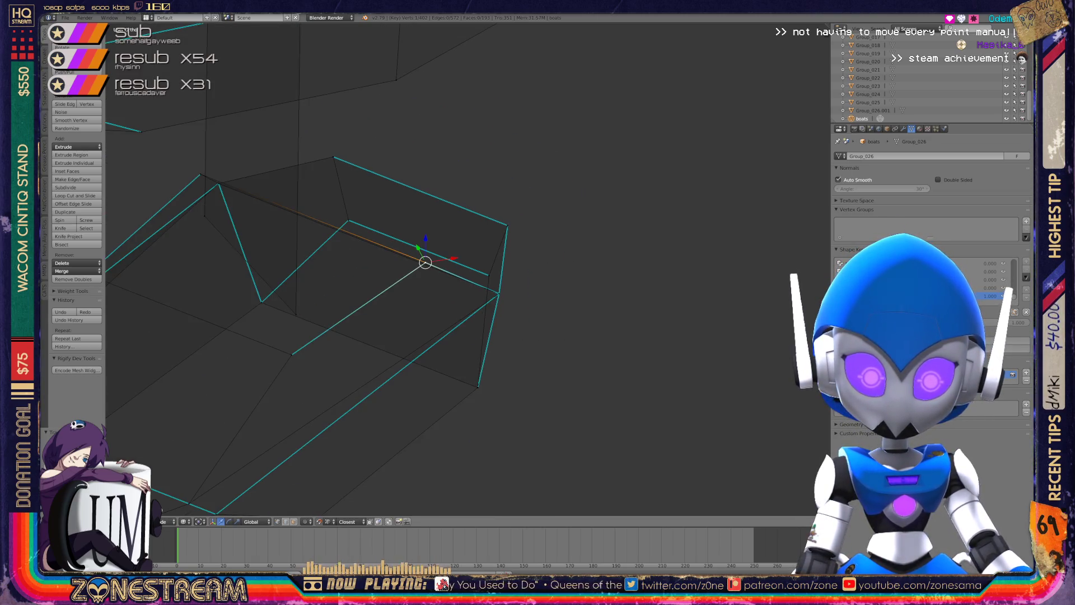
scroll(336, 269, "down", 3)
Check the part from the front in Object Mode, then go back to Edit Mode.
key("Tab")
mouse_move(392, 280)
middle_mouse_down()
mouse_move(448, 258)
mouse_move(403, 272)
mouse_move(443, 246)
middle_mouse_up()
scroll(426, 269, "down", 5)
scroll(448, 268, "up", 8)
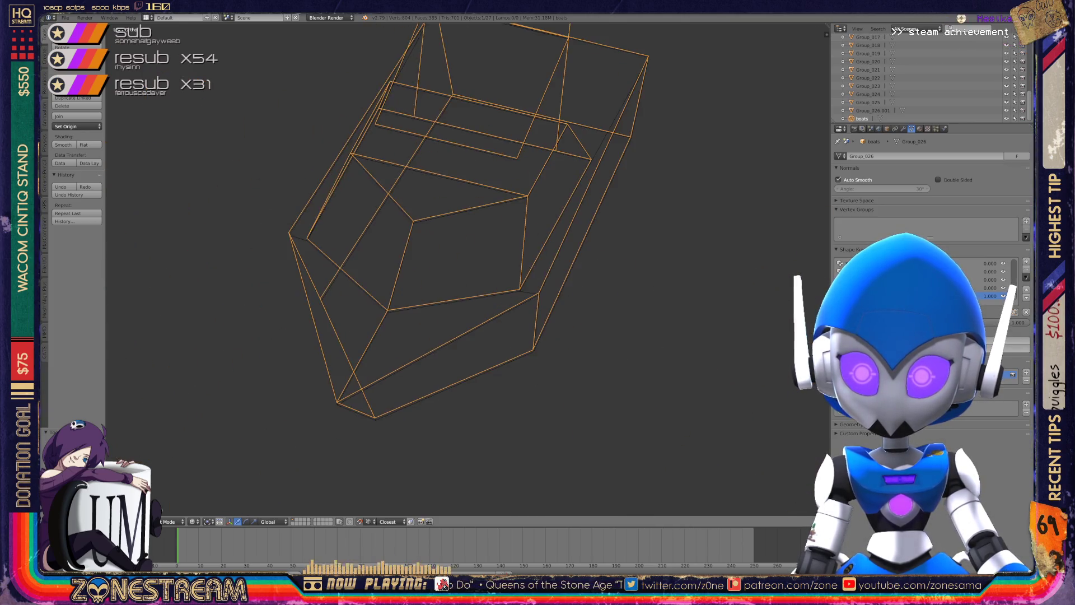
scroll(448, 268, "up", 4)
key("Tab")
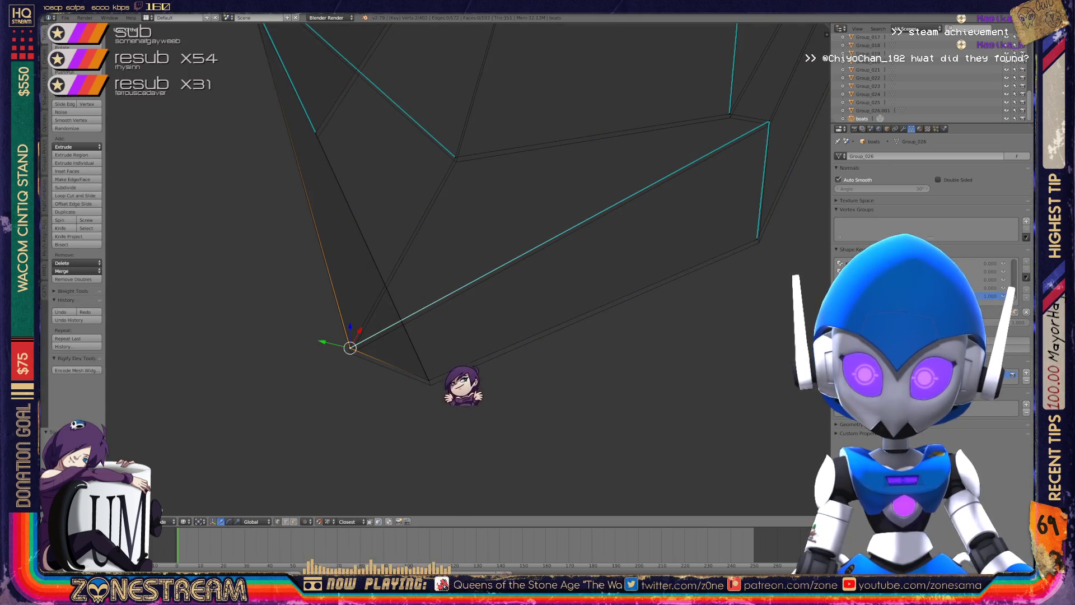
Undo the last change and reposition the selected vertex with several moves.
key("ctrl+z")
key("g")
middle_click_drag(448, 268, 423, 227, "shift")
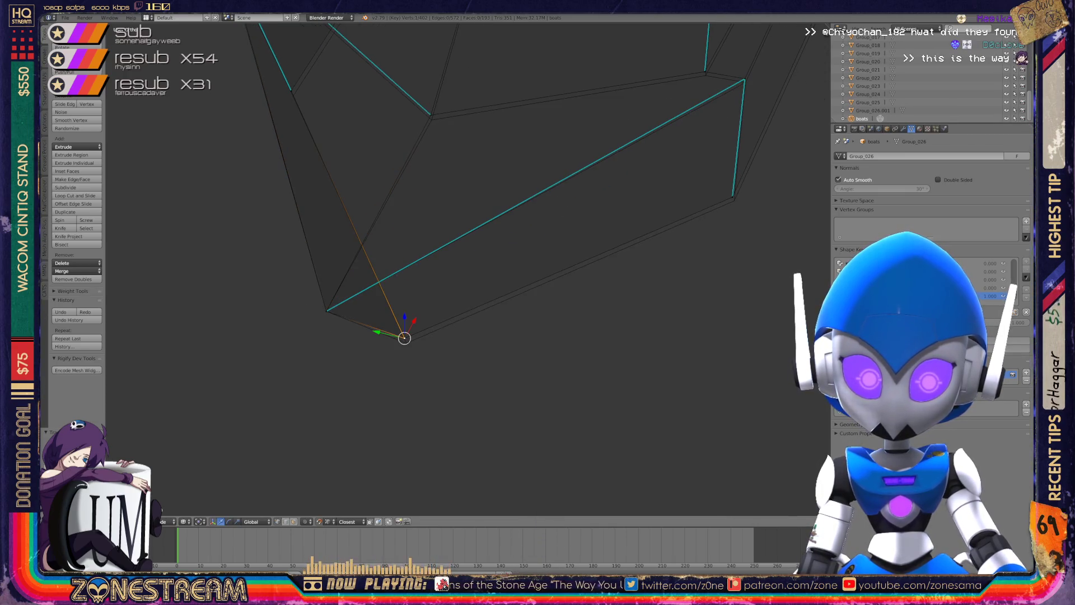
key("g")
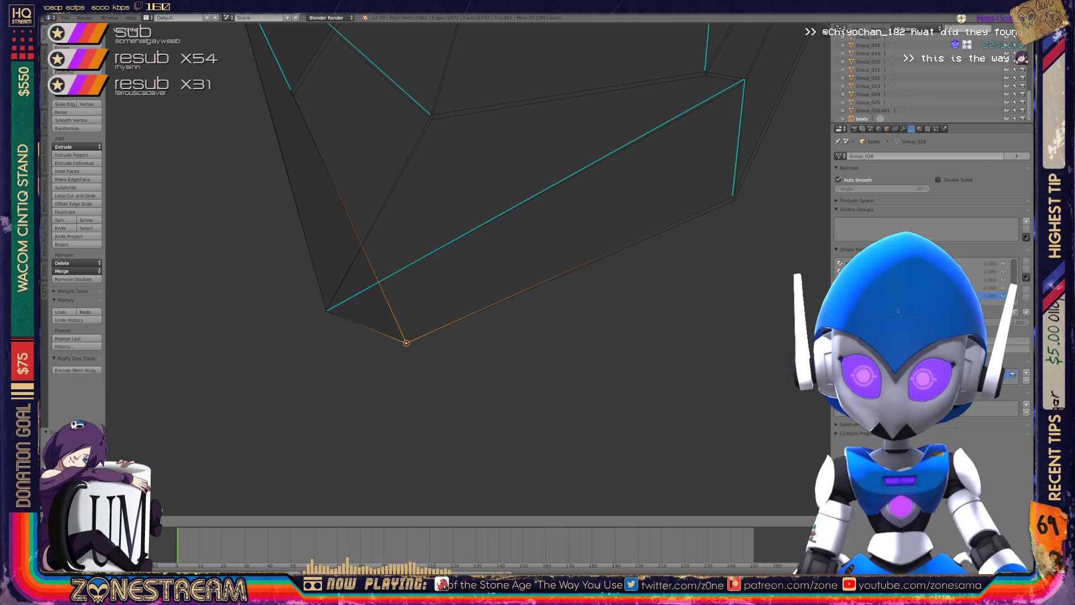
mouse_move(448, 269)
middle_mouse_down("shift")
mouse_move(377, 327)
mouse_move(390, 412)
middle_mouse_up("shift")
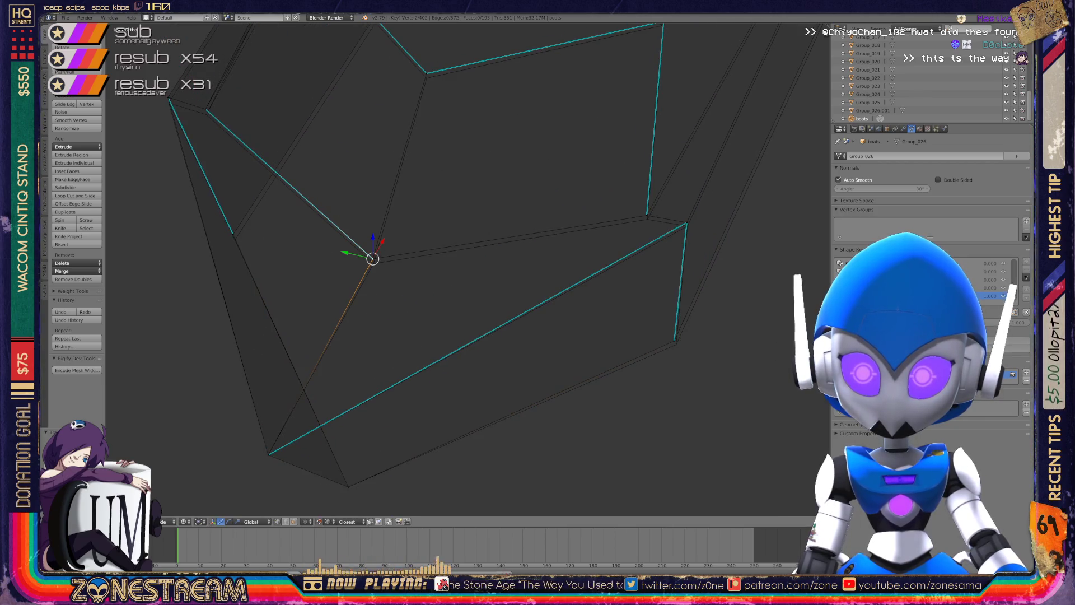
key("g")
middle_click_drag(504, 280, 314, 286, "shift")
Snap a single corner vertex up onto the corner vertex above it.
right_click(483, 346)
key("g")
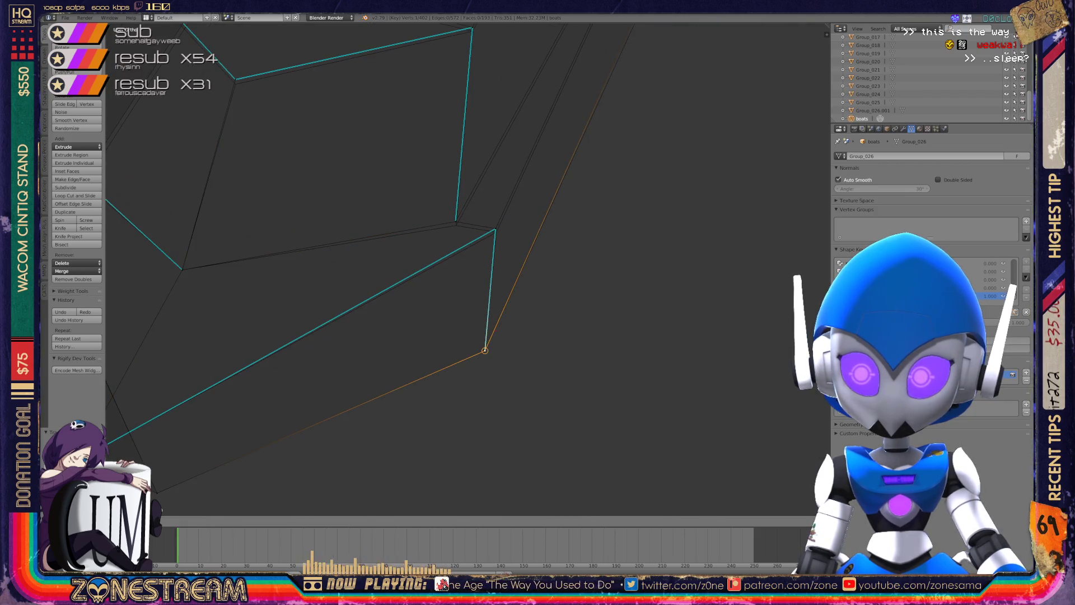
mouse_move(485, 351)
left_mouse_down()
mouse_move(495, 228)
mouse_move(455, 221)
left_mouse_up()
key("g")
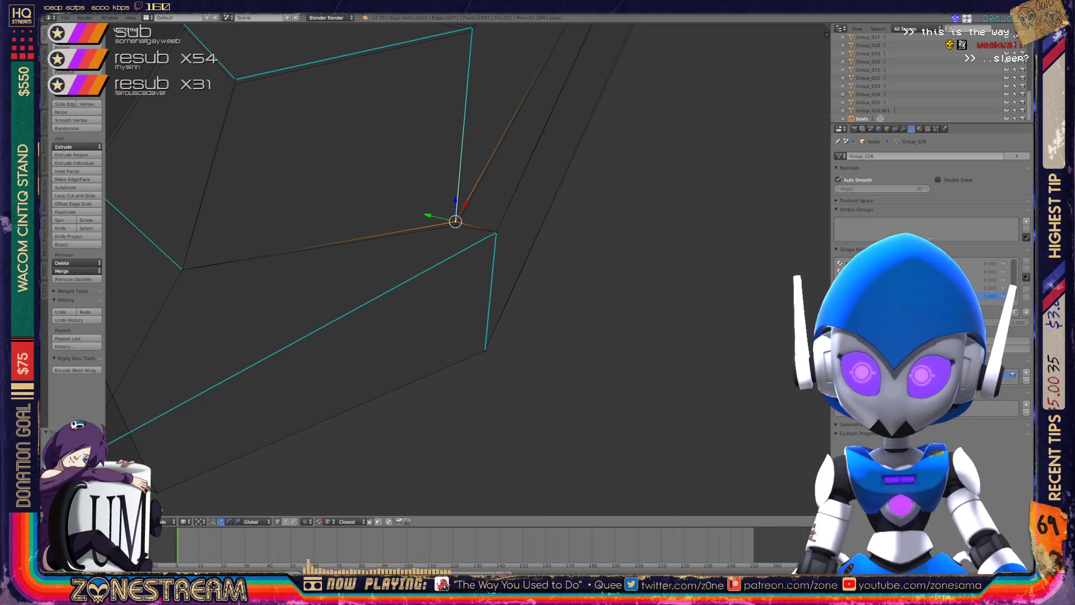
mouse_move(455, 221)
middle_mouse_down("shift")
mouse_move(746, 240)
mouse_move(796, 291)
middle_mouse_up("shift")
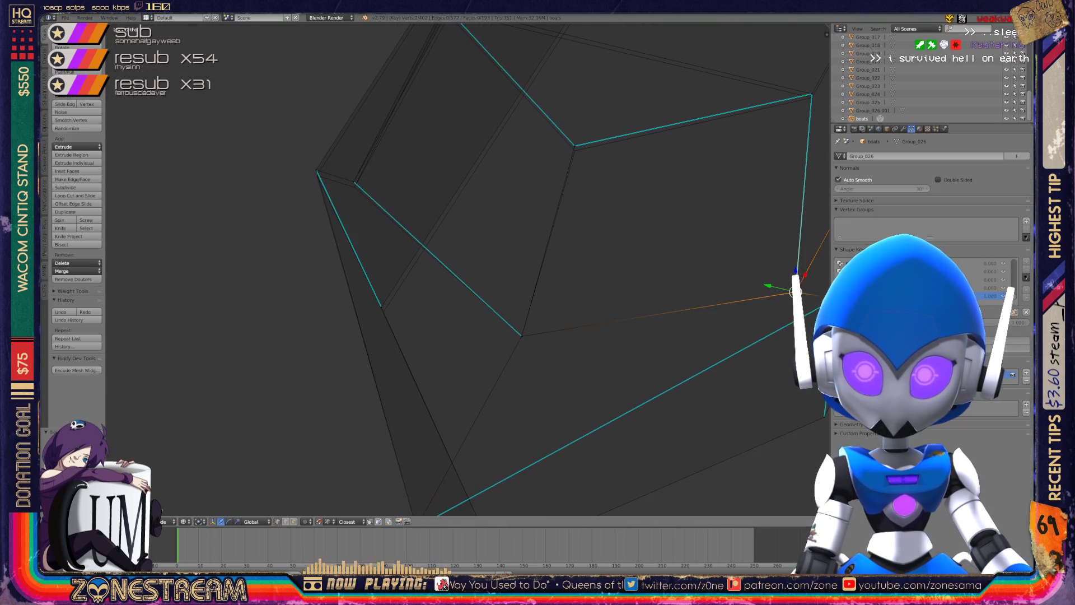
Nudge a vertex near the top slightly down, then select the adjacent corner vertex.
right_click(383, 312)
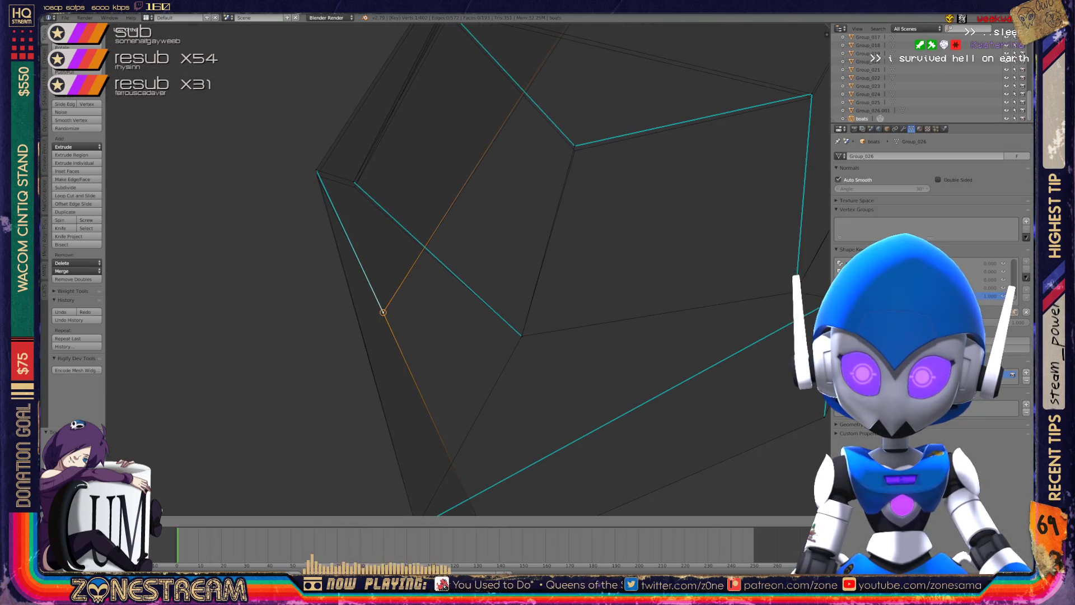
scroll(369, 156, "up", 3)
right_click(343, 200)
left_click_drag(342, 200, 344, 209)
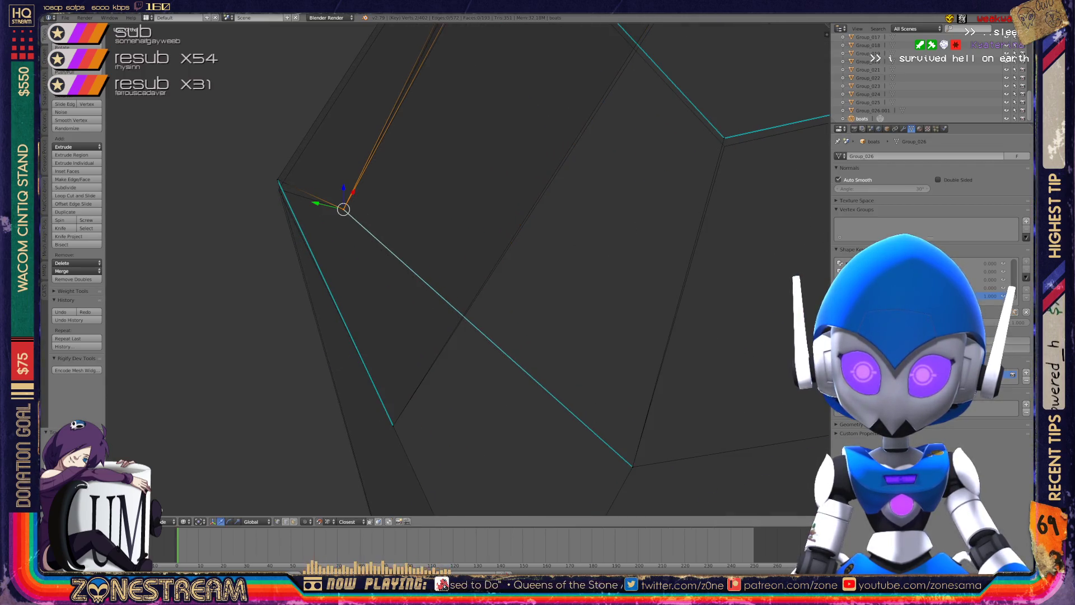
right_click(278, 180)
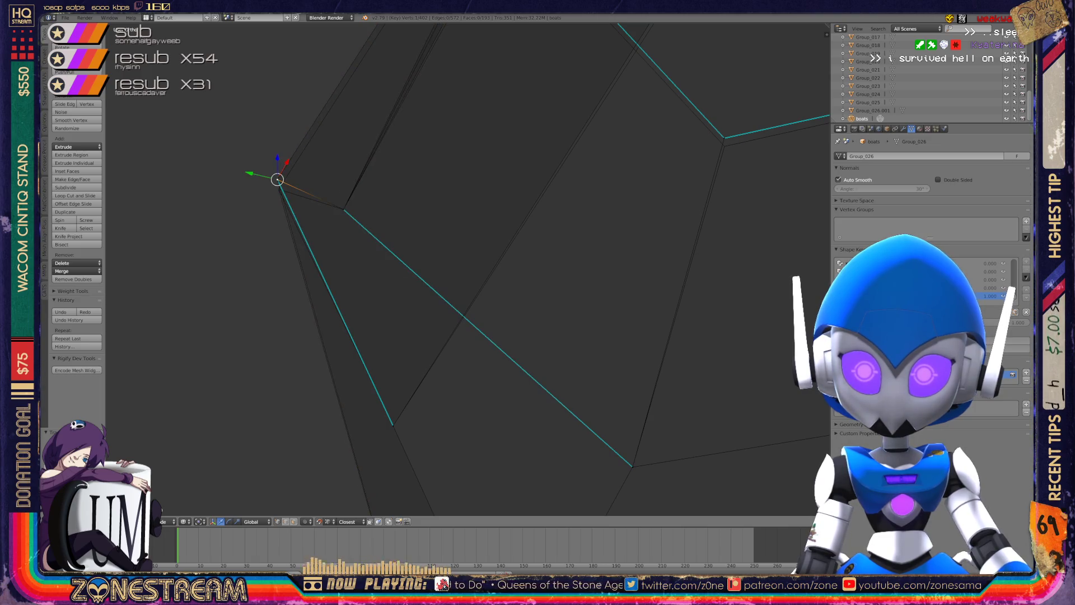
scroll(468, 275, "down", 3)
scroll(468, 274, "down", 1)
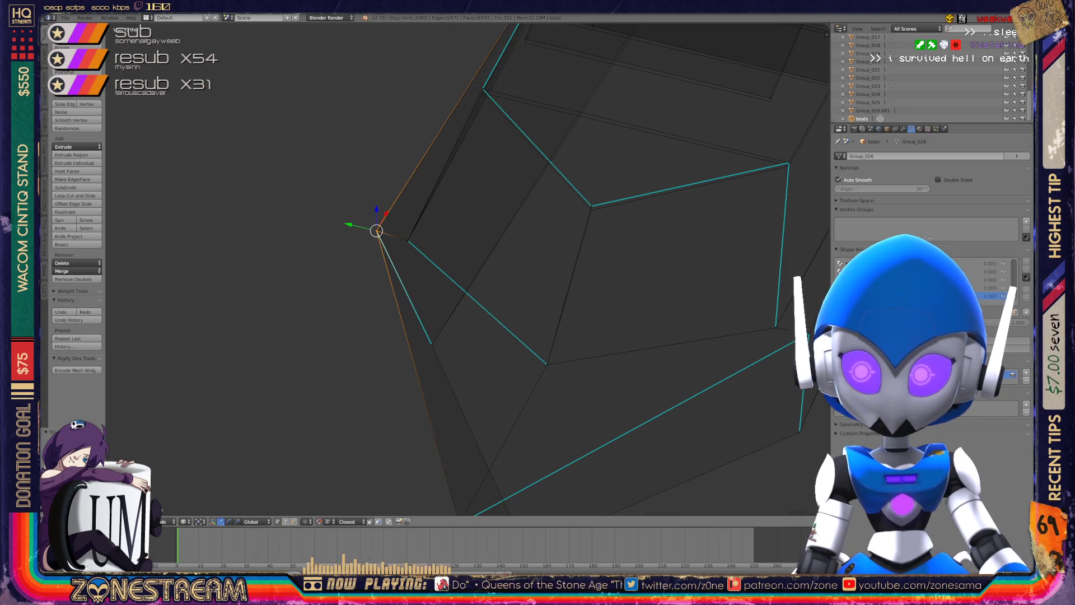
middle_click_drag(652, 185, 463, 262, "shift")
scroll(463, 262, "up", 3)
right_click(356, 305)
mouse_move(448, 280)
middle_mouse_down()
mouse_move(303, 229)
mouse_move(350, 247)
middle_mouse_up()
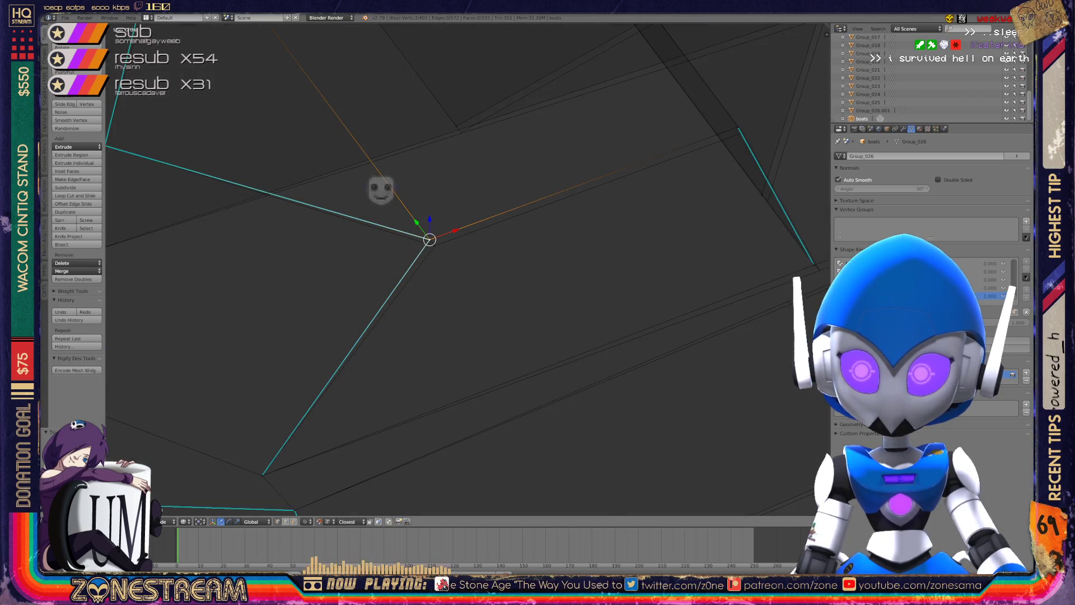
Nudge the selected vertex into line and pick the vertex where the edges meet.
left_click_drag(429, 239, 435, 245)
mouse_move(526, 320)
middle_mouse_down()
mouse_move(630, 266)
mouse_move(729, 238)
mouse_move(700, 381)
middle_mouse_up()
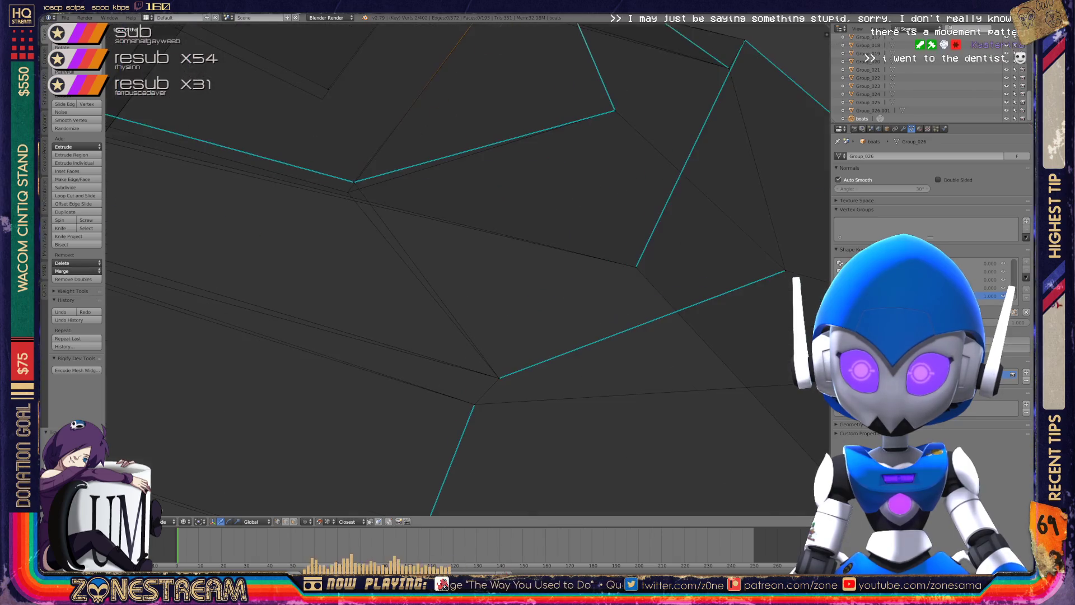
scroll(468, 269, "up", 3)
right_click(345, 268, "shift")
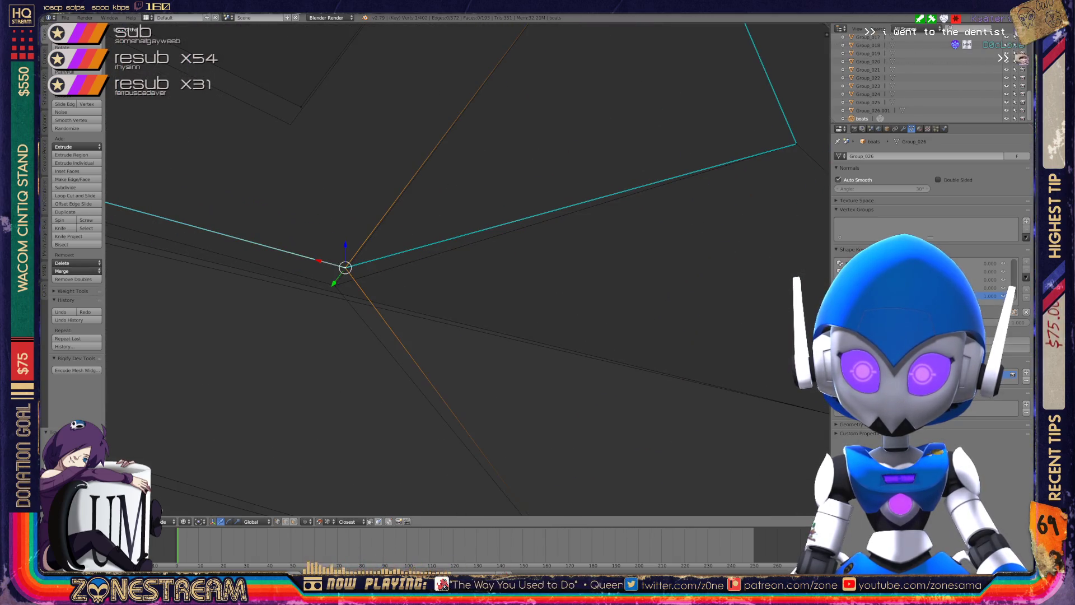
scroll(467, 269, "down", 5)
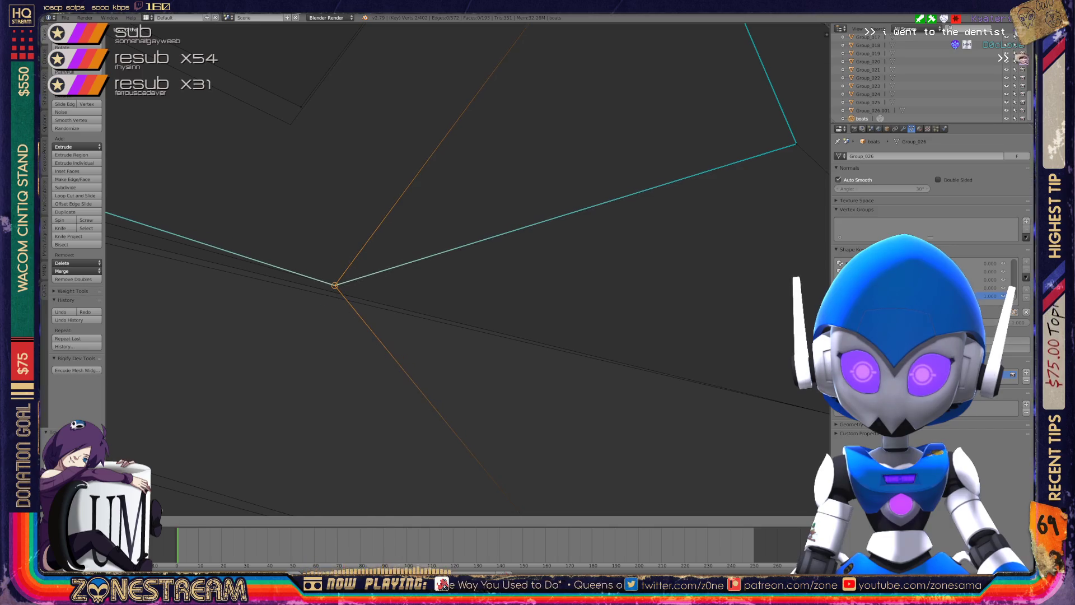
middle_click_drag(467, 269, 579, 270, "shift")
Move the next vertex on the boot mesh and confirm its new position.
right_click(302, 307)
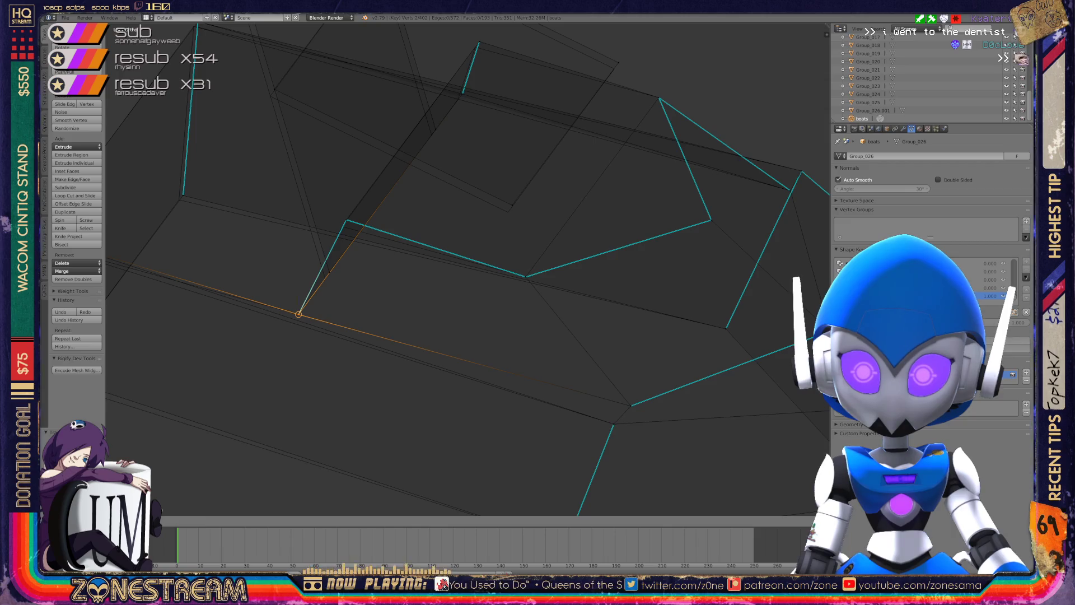
middle_click_drag(303, 307, 277, 350, "shift")
right_click(319, 263)
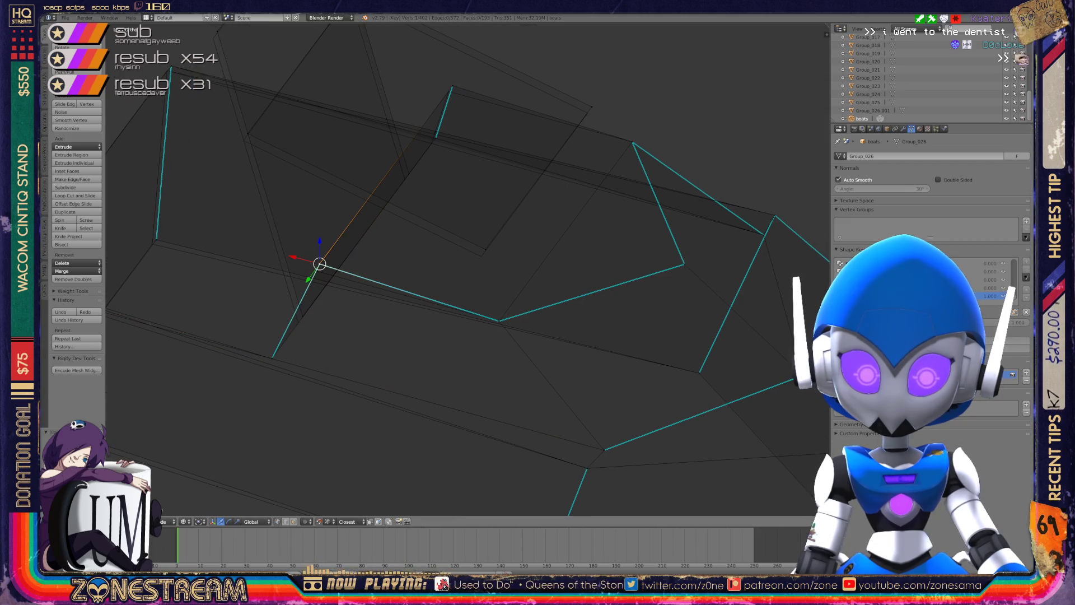
key("g")
key("Return")
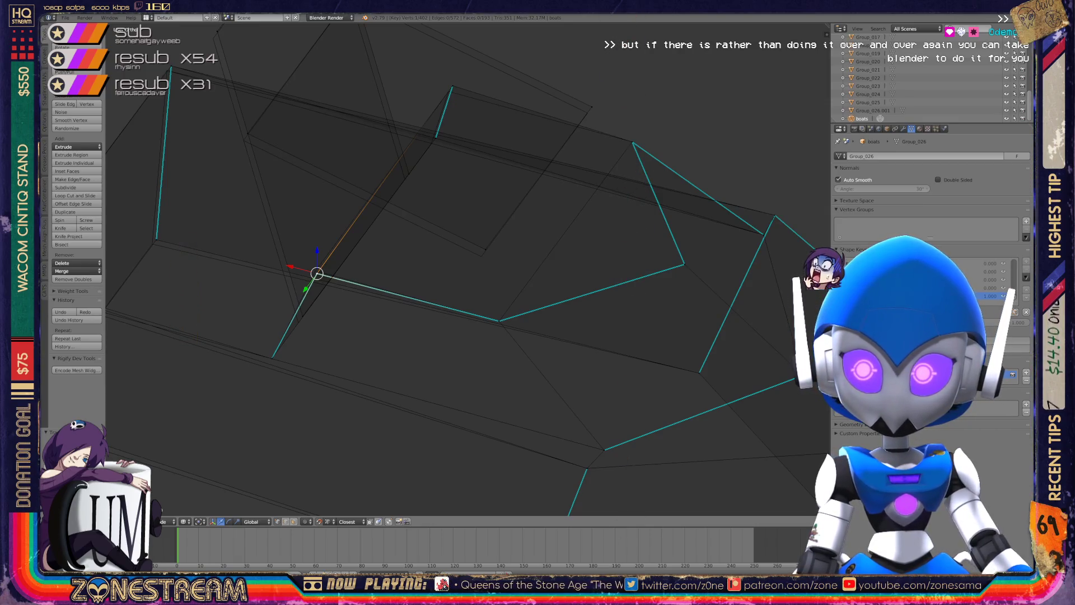
Select further junction, lower-corner and left-side vertices from new viewing angles.
scroll(467, 269, "up", 4)
middle_click_drag(392, 280, 600, 266, "shift")
mouse_move(468, 269)
middle_mouse_down()
mouse_move(566, 247)
mouse_move(622, 207)
middle_mouse_up()
right_click(394, 251)
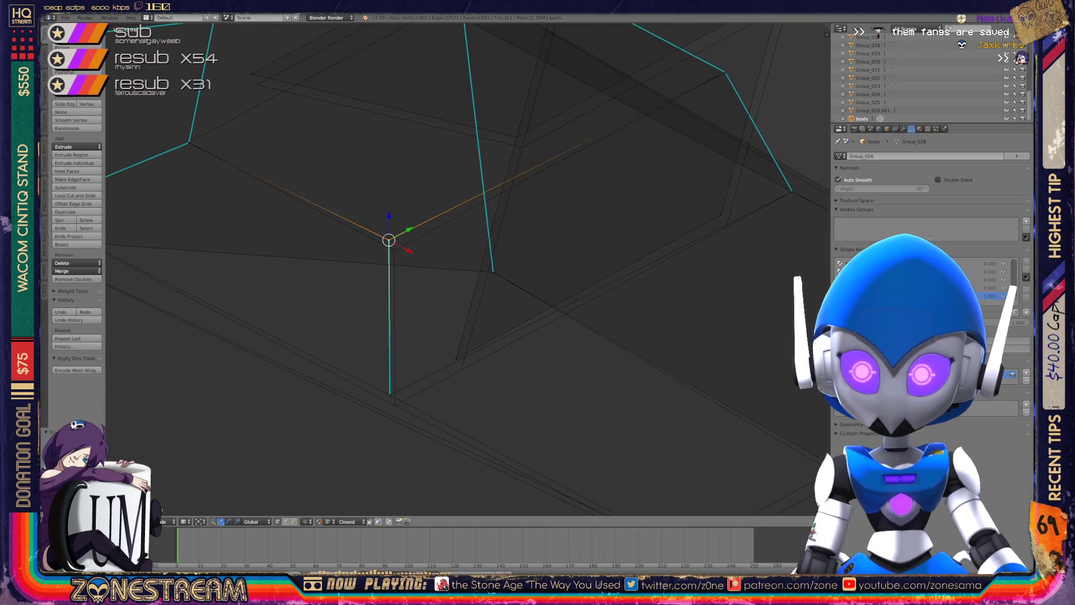
middle_click_drag(394, 250, 448, 269)
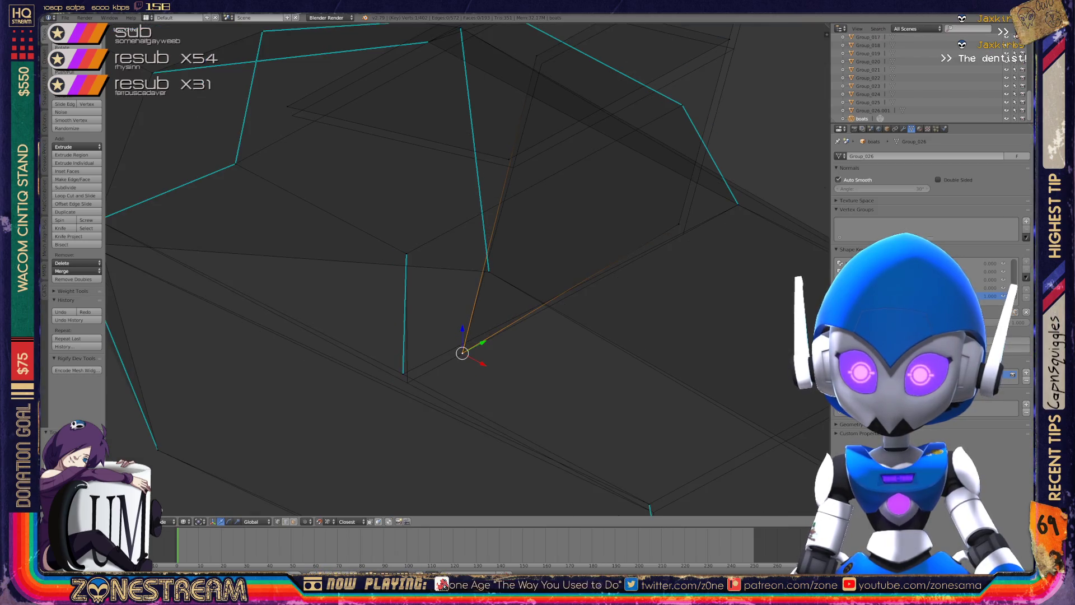
right_click(407, 383)
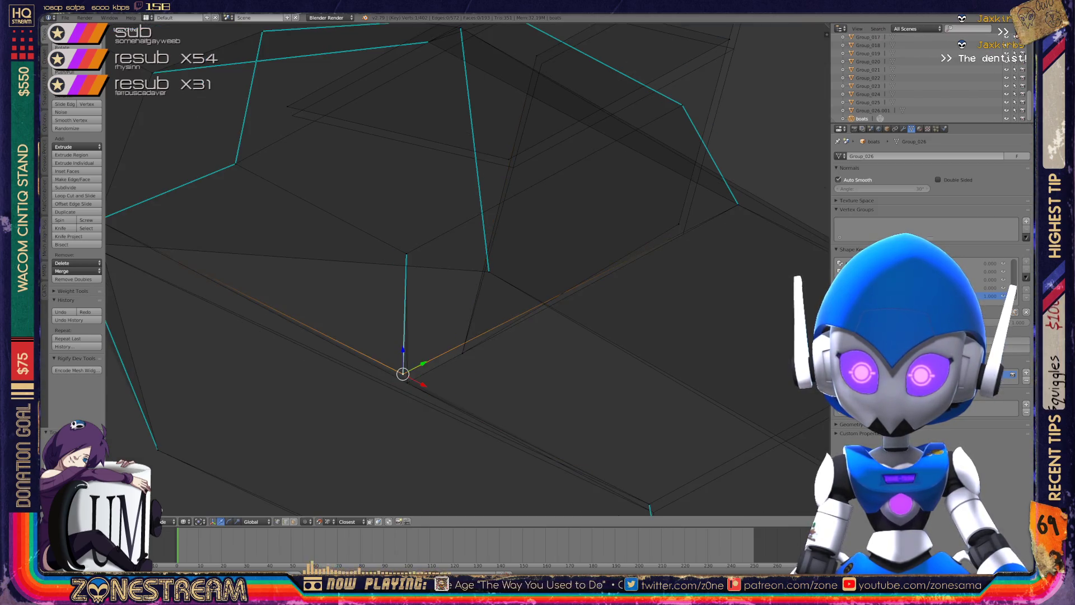
middle_click_drag(505, 280, 382, 385, "shift")
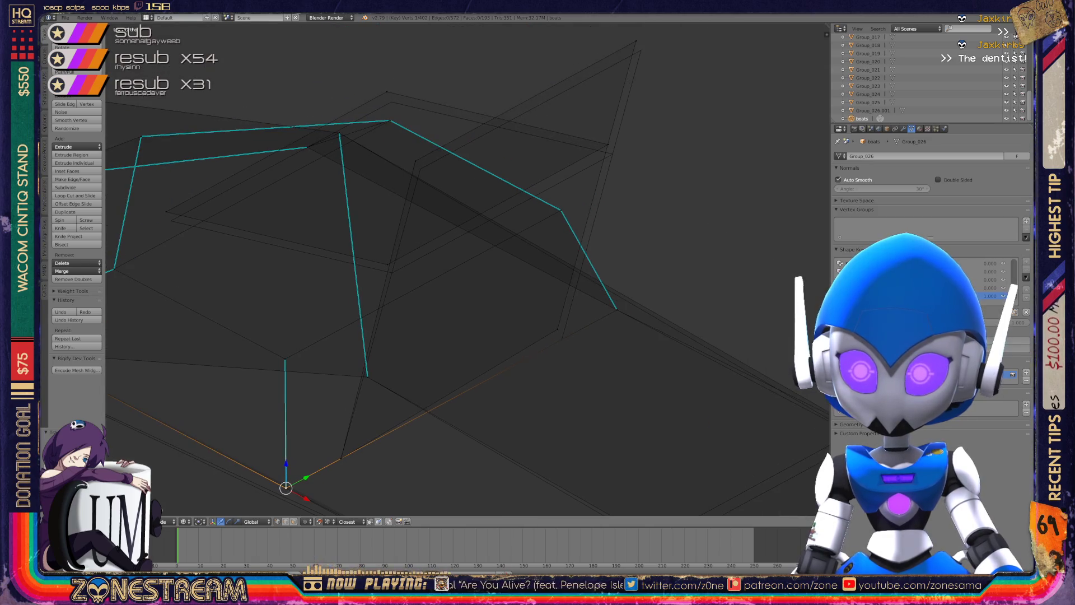
right_click(393, 273)
right_click(170, 221)
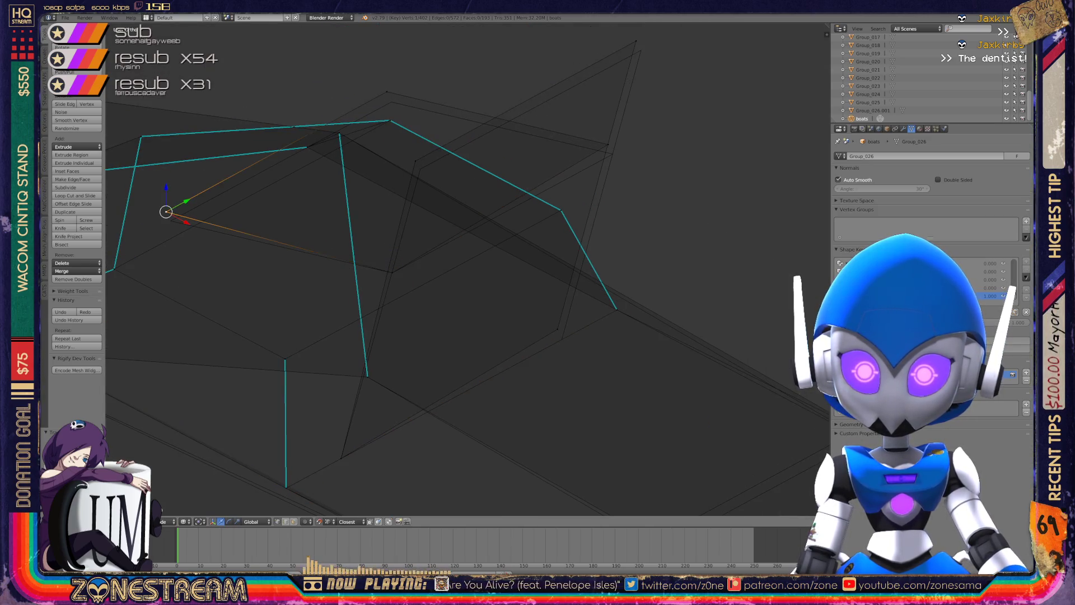
middle_click_drag(448, 280, 399, 223)
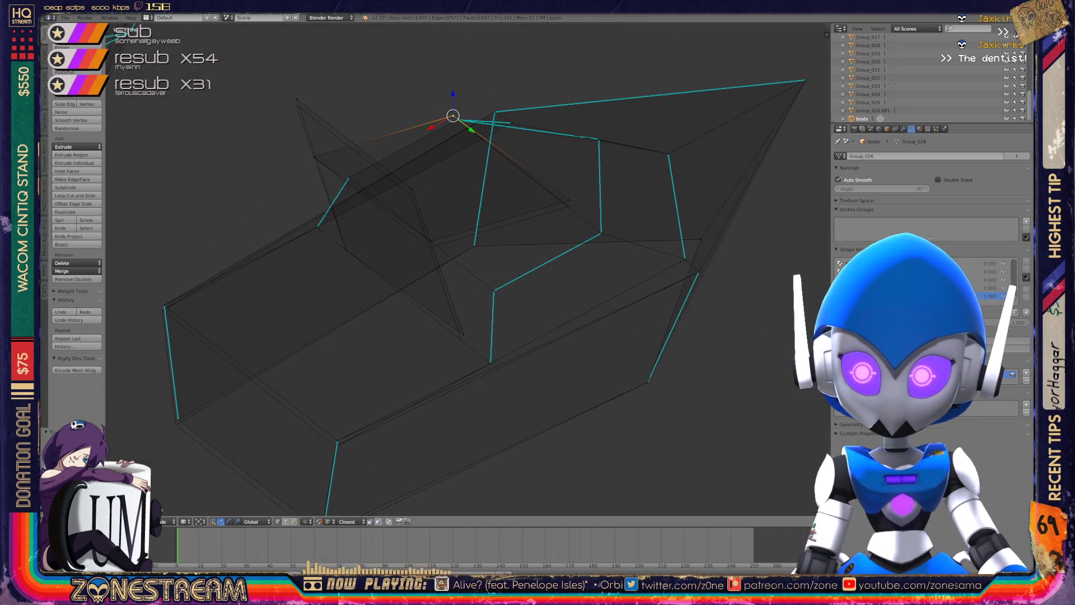
Nudge two vertices of the boot slightly downward.
left_click_drag(430, 242, 429, 248)
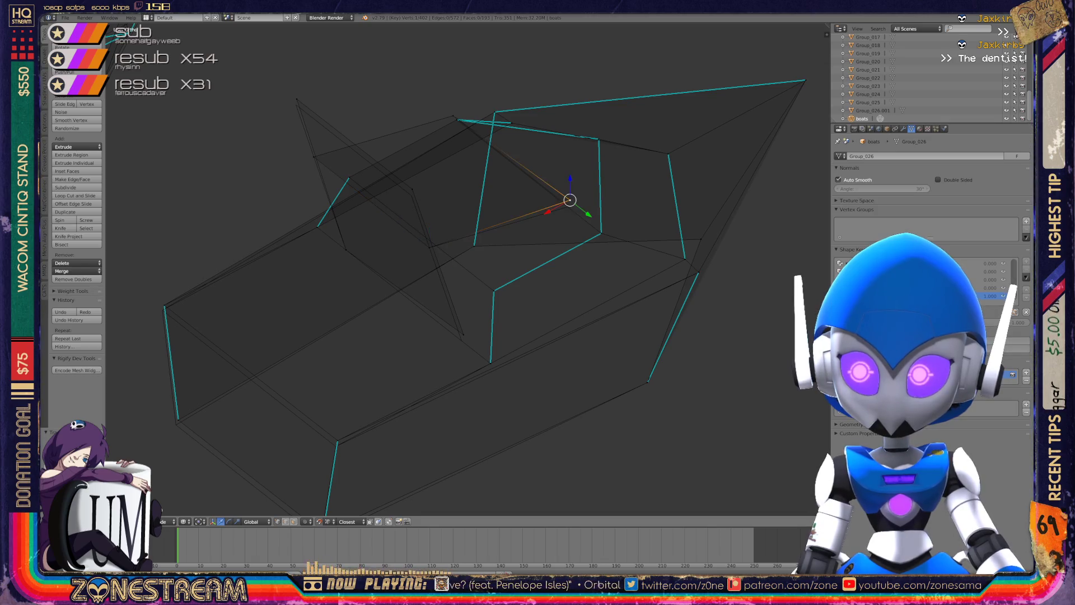
mouse_move(398, 223)
middle_mouse_down()
mouse_move(387, 212)
mouse_move(399, 223)
mouse_move(399, 272)
middle_mouse_up()
scroll(399, 273, "up", 3)
right_click(347, 202)
left_click_drag(348, 202, 347, 214)
Snap the corner vertex on the lower edge onto a neighbouring vertex.
mouse_move(399, 272)
middle_mouse_down("shift")
mouse_move(561, 408)
mouse_move(392, 238)
mouse_move(303, 103)
middle_mouse_up("shift")
scroll(303, 103, "up", 3)
right_click(414, 343)
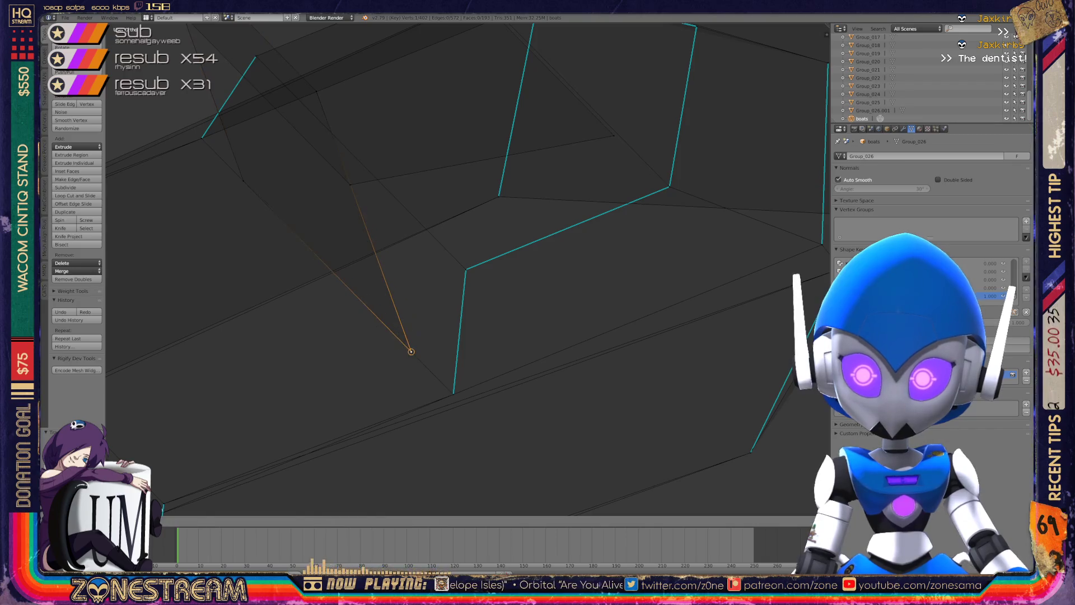
mouse_move(414, 343)
middle_mouse_down("shift")
mouse_move(613, 261)
mouse_move(825, 203)
middle_mouse_up("shift")
right_click(335, 320)
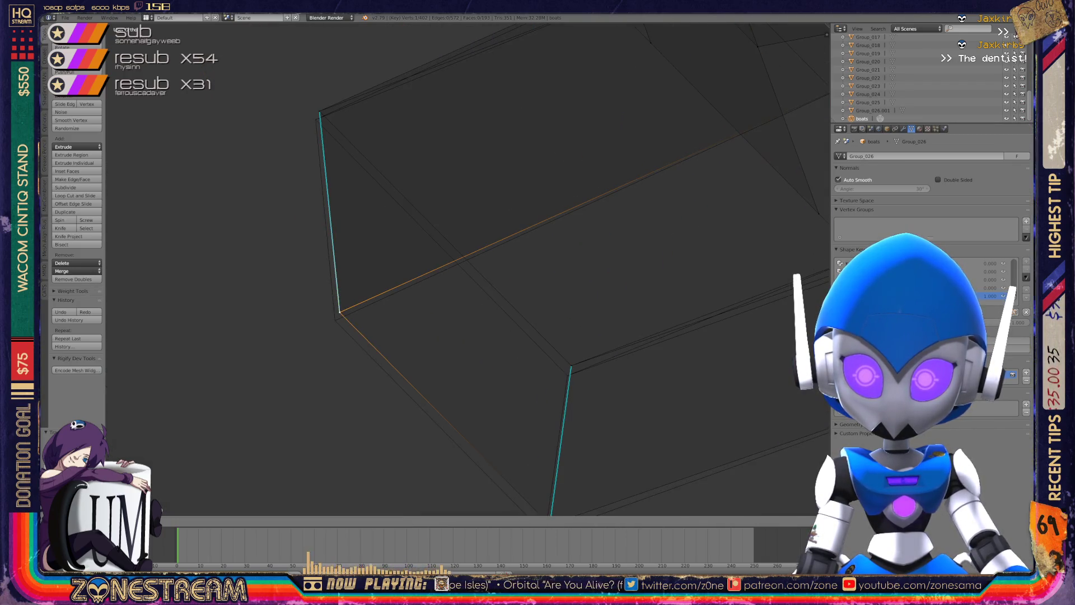
middle_click_drag(465, 269, 426, 224)
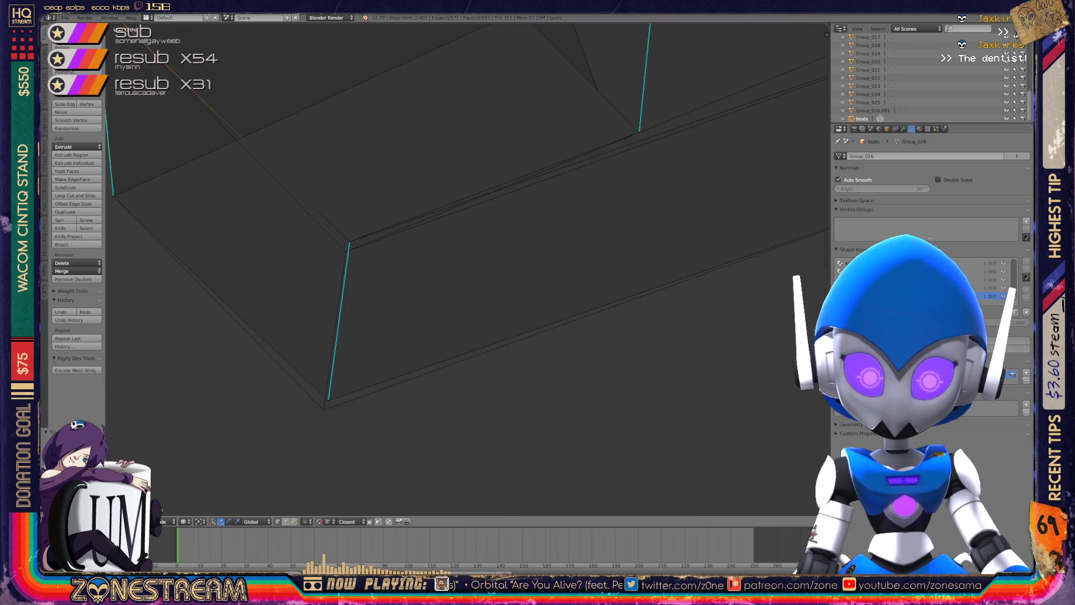
key("g")
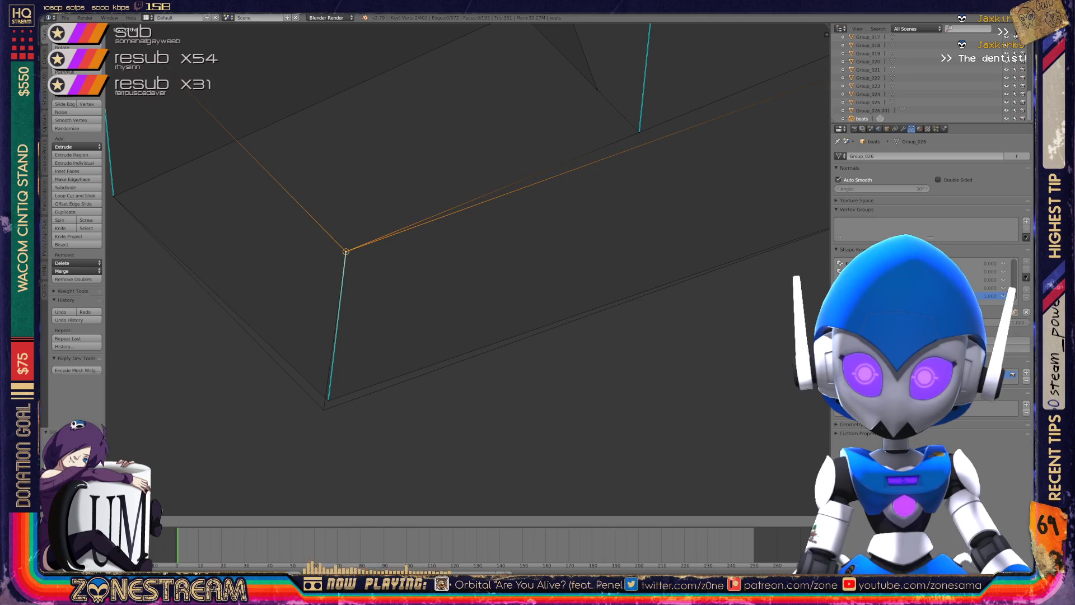
Snap the bottom corner vertex into place.
right_click(328, 400)
key("g")
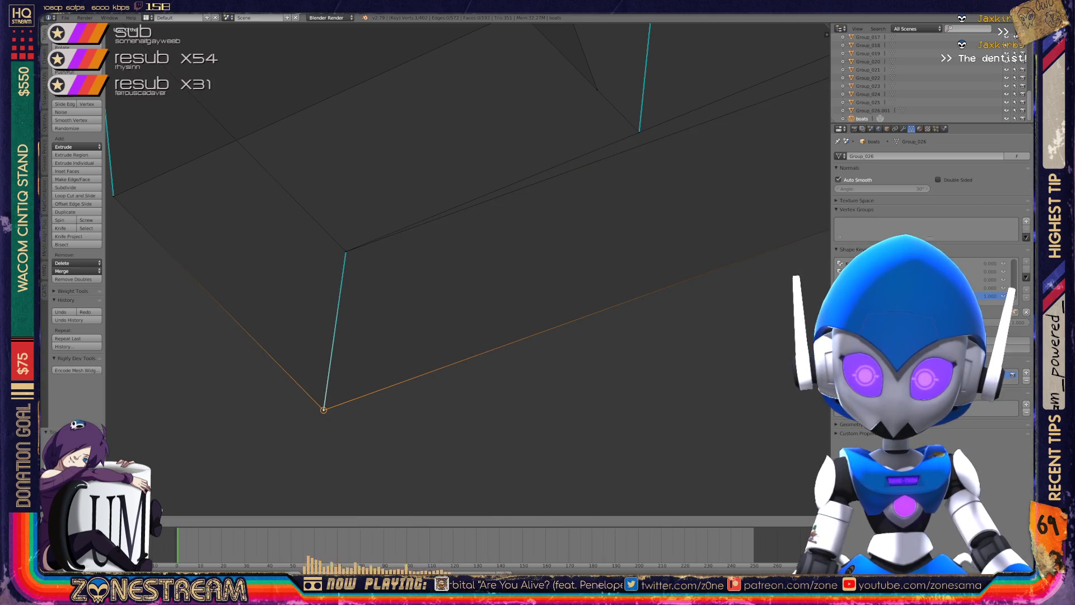
mouse_move(449, 280)
middle_mouse_down()
mouse_move(314, 314)
mouse_move(224, 212)
middle_mouse_up()
scroll(465, 269, "down", 5)
key("Tab")
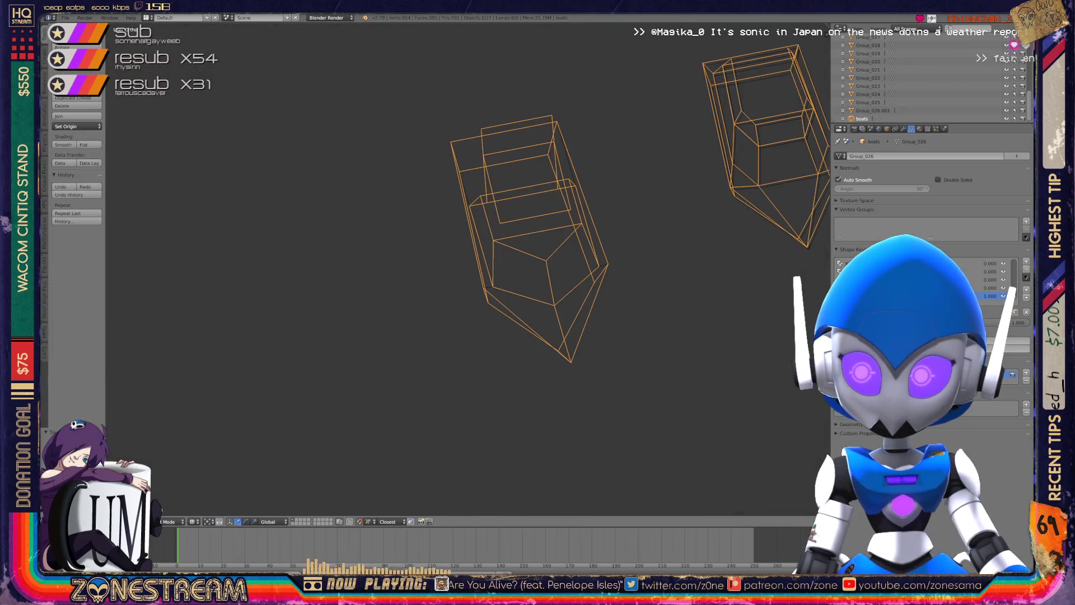
mouse_move(805, 269)
middle_mouse_down()
mouse_move(644, 291)
mouse_move(532, 263)
middle_mouse_up()
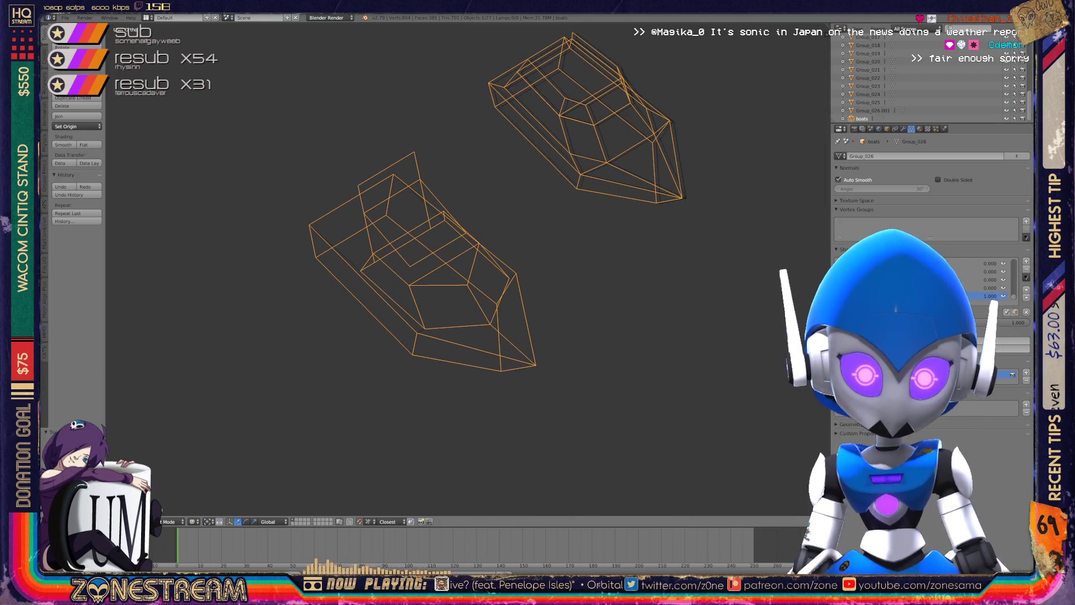
scroll(465, 268, "up", 4)
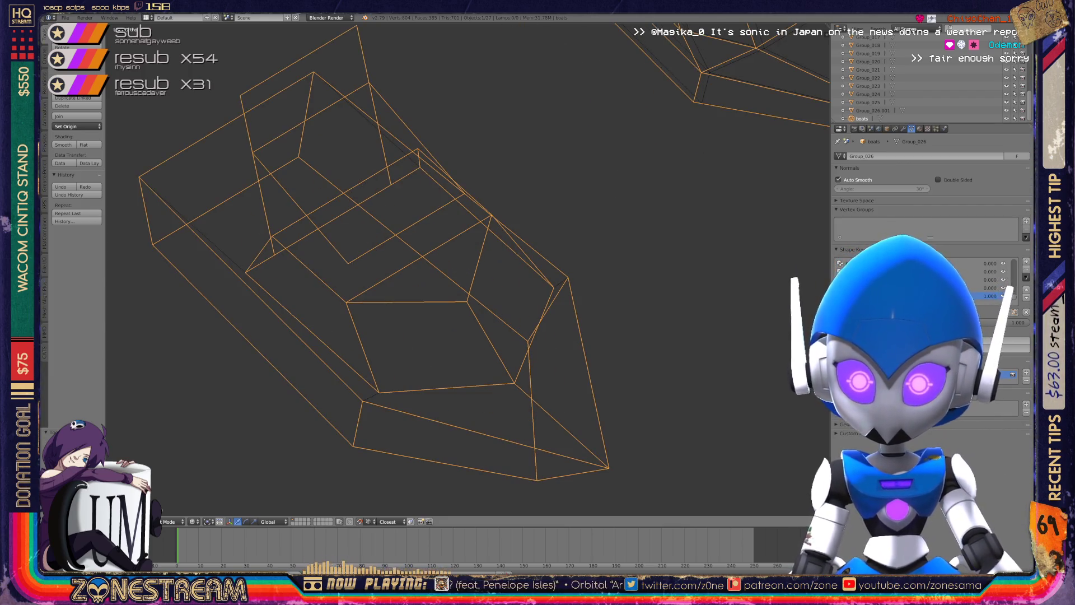
key("Tab")
scroll(468, 270, "down", 2)
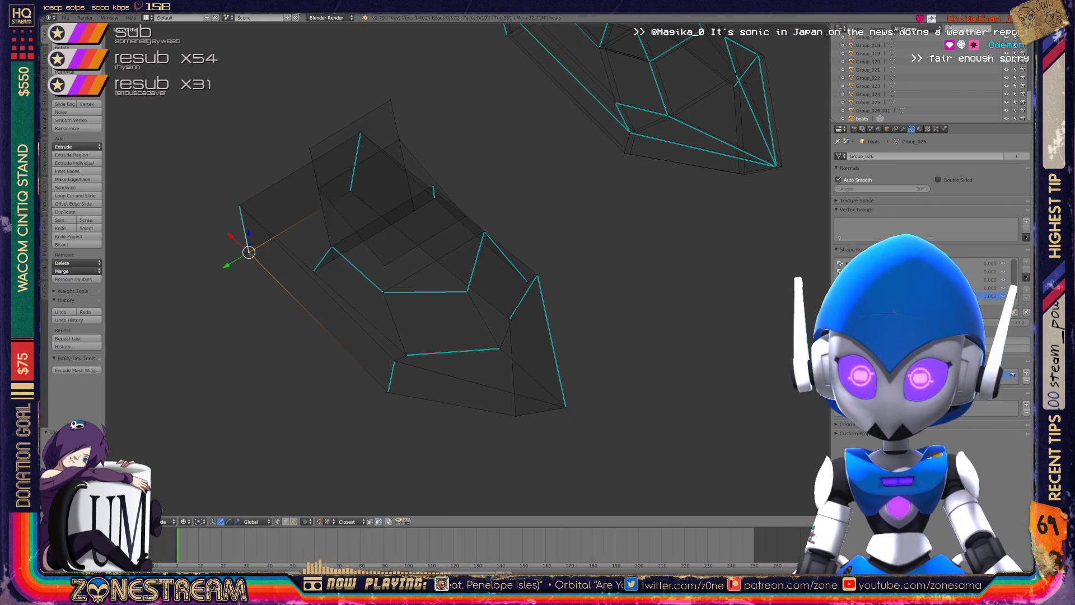
Nudge the vertex at the boot's pointed tip slightly to the left.
middle_click_drag(465, 269, 554, 247)
scroll(672, 314, "up", 8)
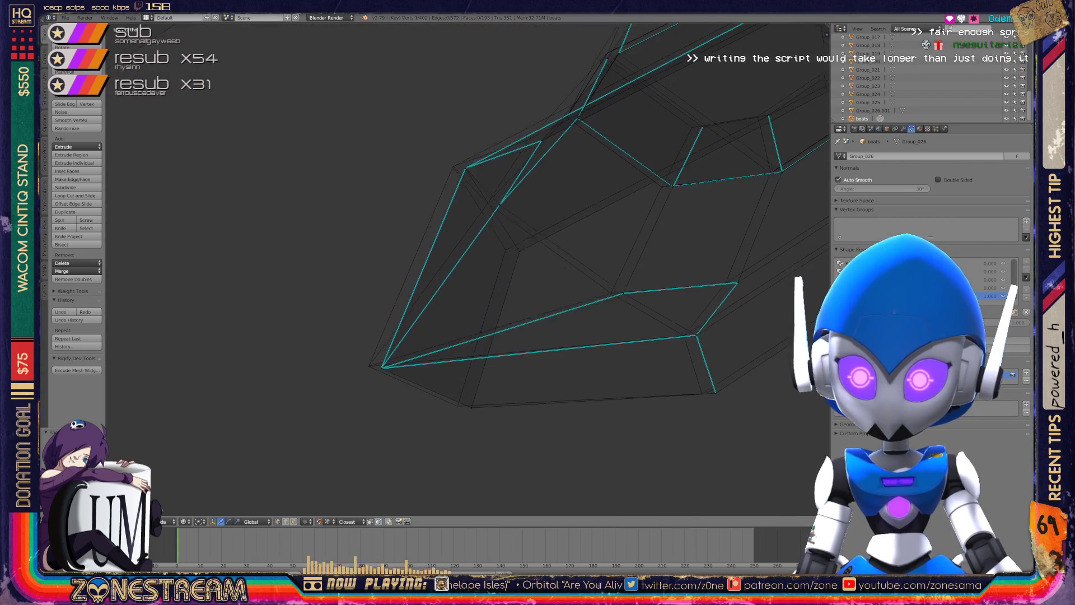
scroll(468, 270, "up", 1)
right_click(313, 357)
right_click(313, 357, "shift")
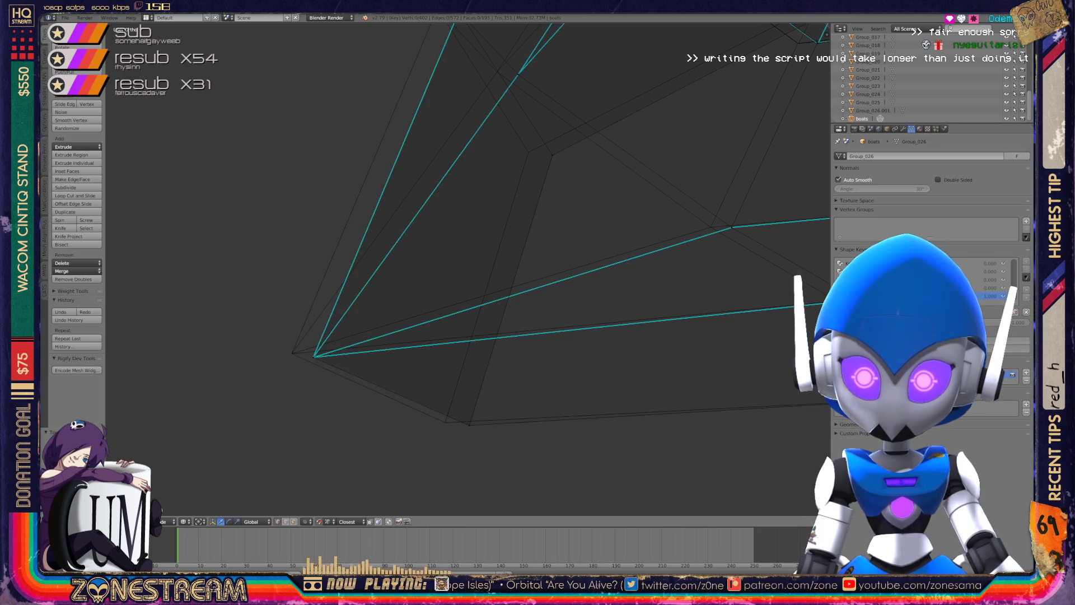
right_click(313, 357, "shift")
left_click_drag(313, 357, 291, 354)
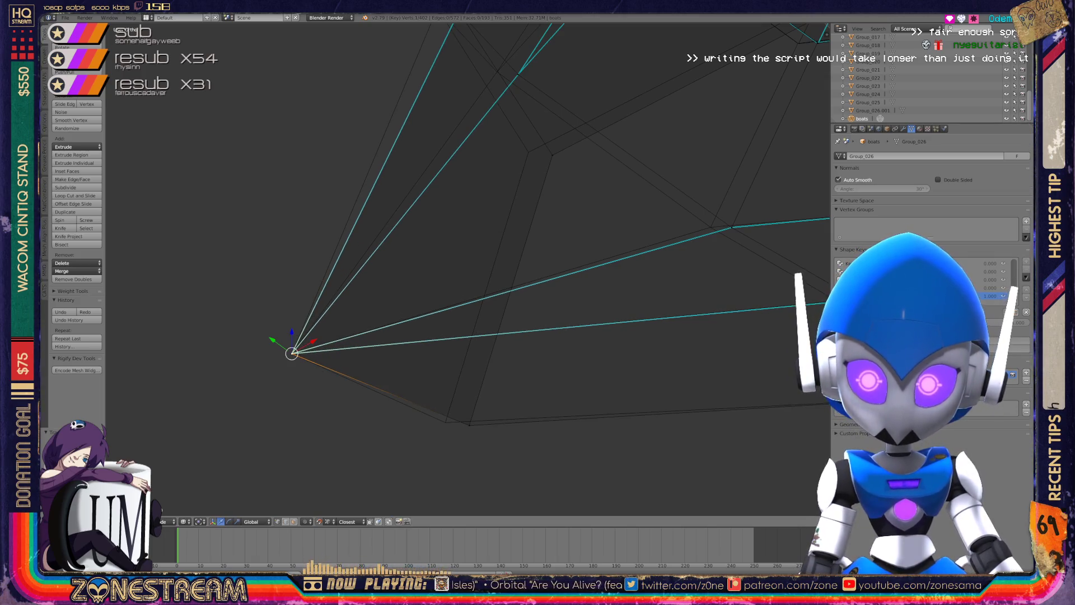
Slide the lower corner vertex and the next vertex left along their edges.
right_click(445, 422)
key("g")
key("g")
key("KP_6")
key("KP_6")
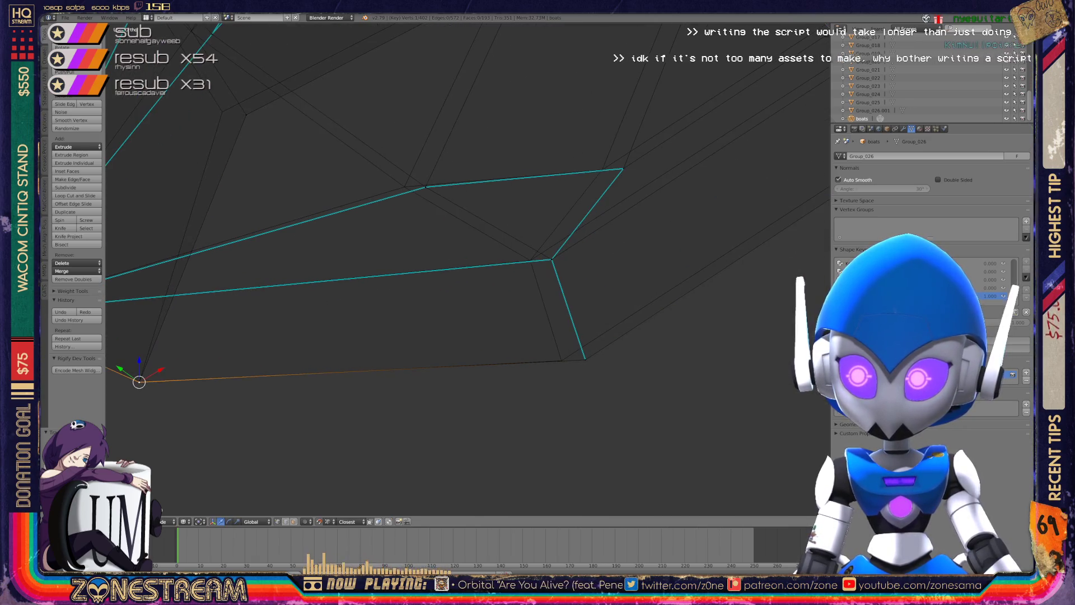
key("g")
key("g")
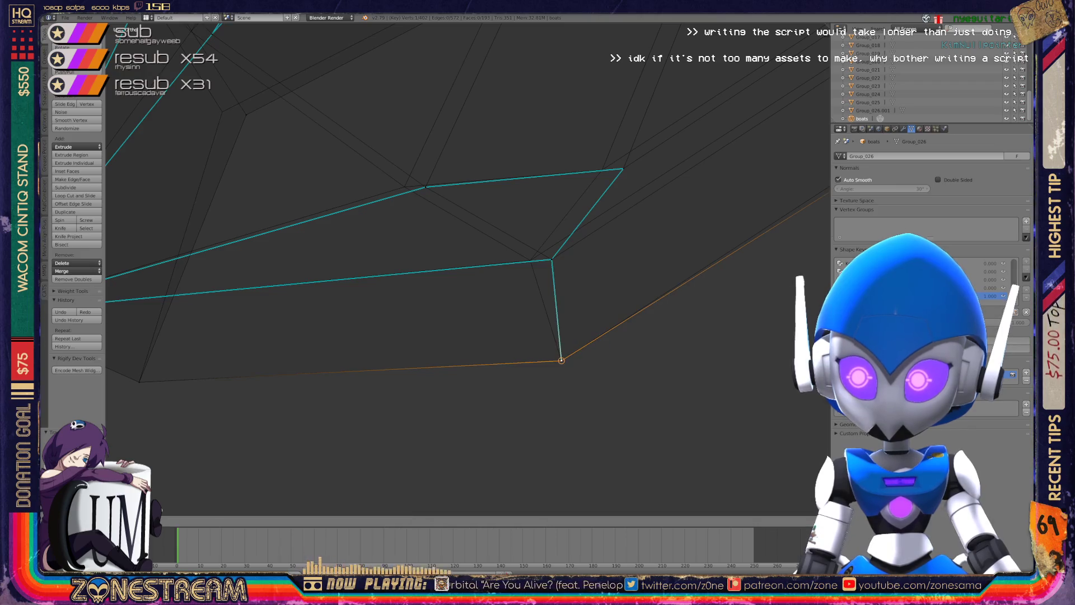
right_click(552, 259)
key("g")
key("g")
key("Return")
right_click(552, 260)
key("g")
key("g")
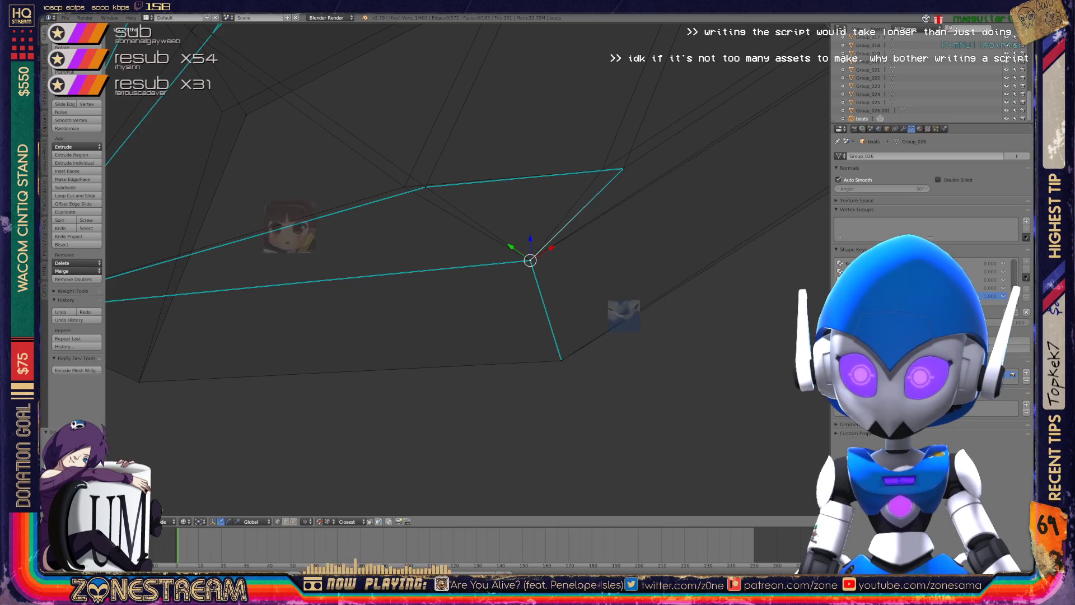
middle_click_drag(530, 260, 615, 330, "shift")
Slide three more vertices along their edges, then zoom out to check the mesh.
right_click(329, 184)
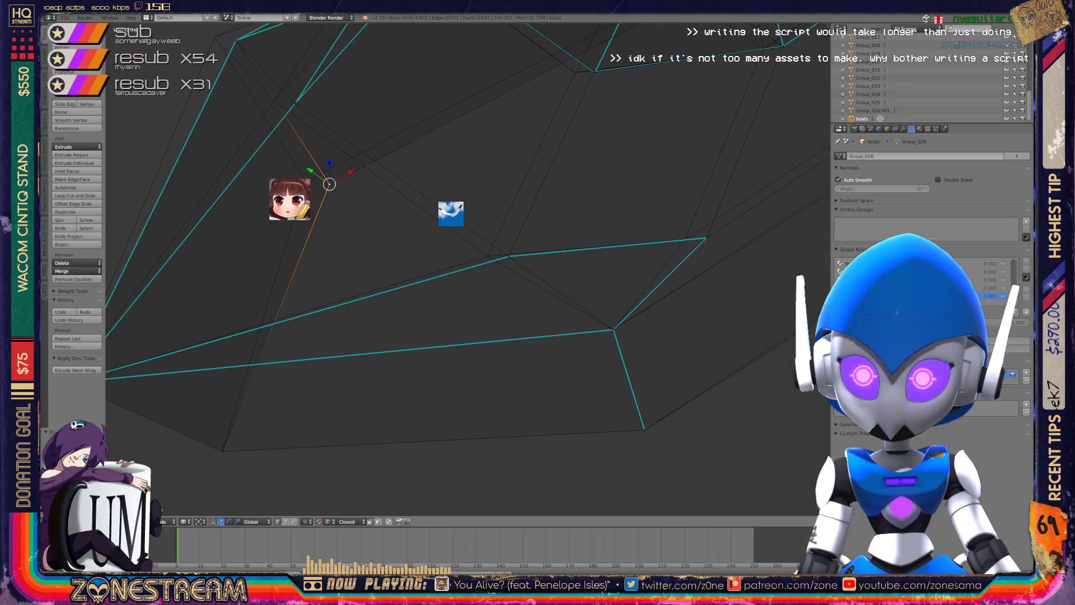
key("g")
key("g")
left_click(303, 177)
middle_click_drag(302, 177, 507, 364, "shift")
right_click(438, 224)
key("g")
key("g")
right_click(498, 287)
key("g")
key("g")
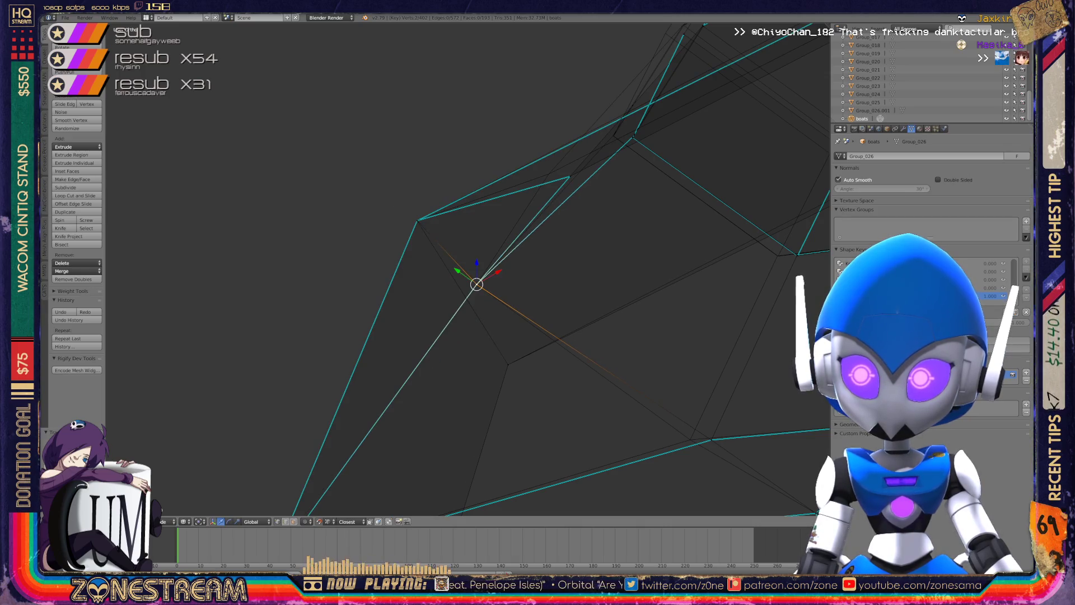
scroll(477, 284, "down", 3)
middle_click_drag(477, 285, 540, 261)
Slide the selected vertex and a corner vertex along their edges into new positions.
key("g")
key("g")
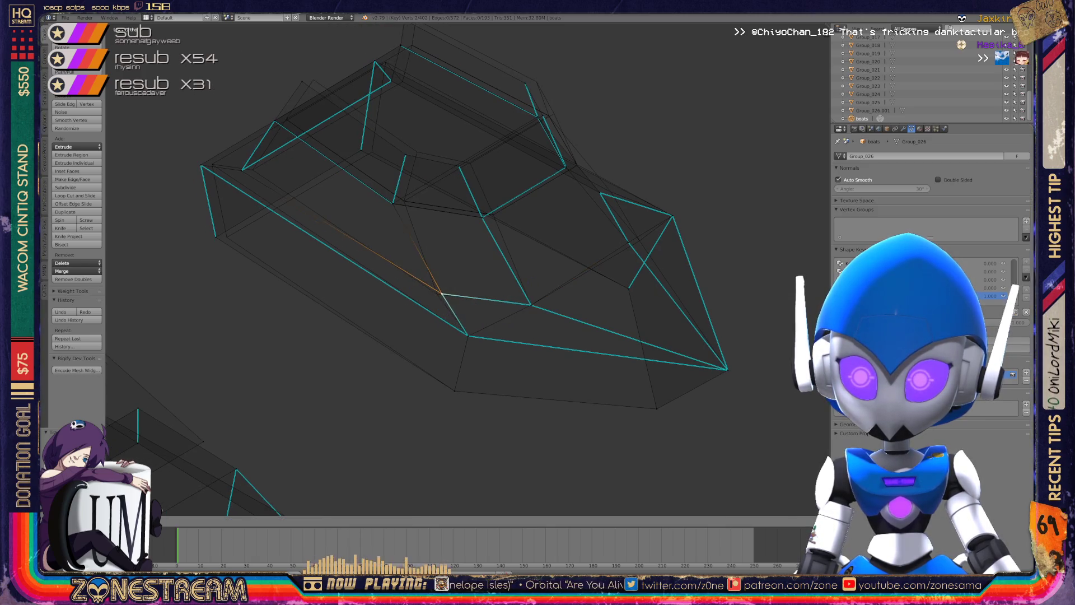
left_click(437, 294)
scroll(477, 284, "up", 8)
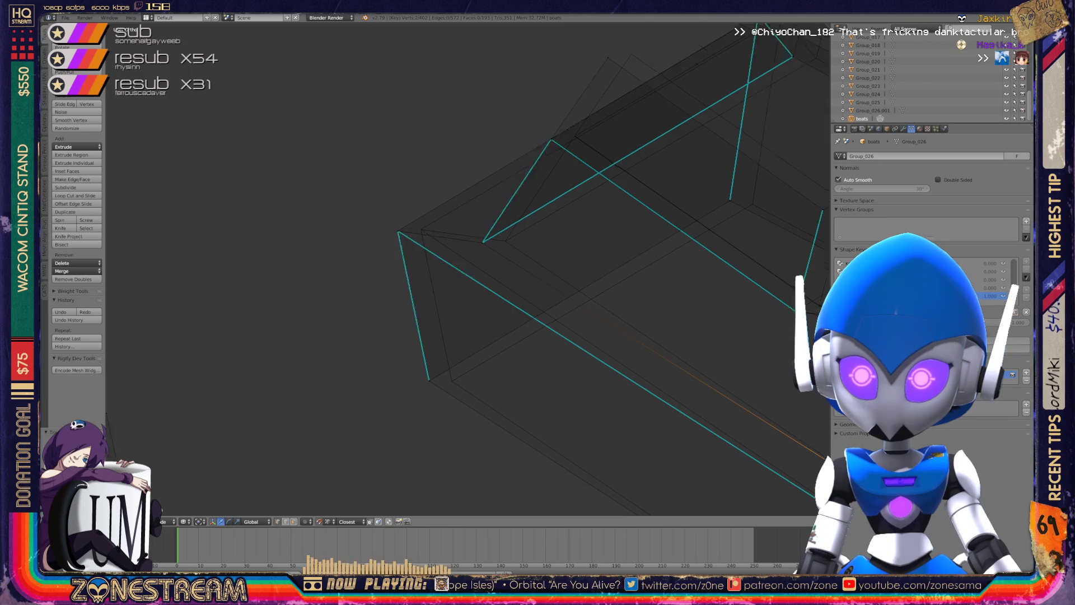
scroll(547, 403, "up", 3)
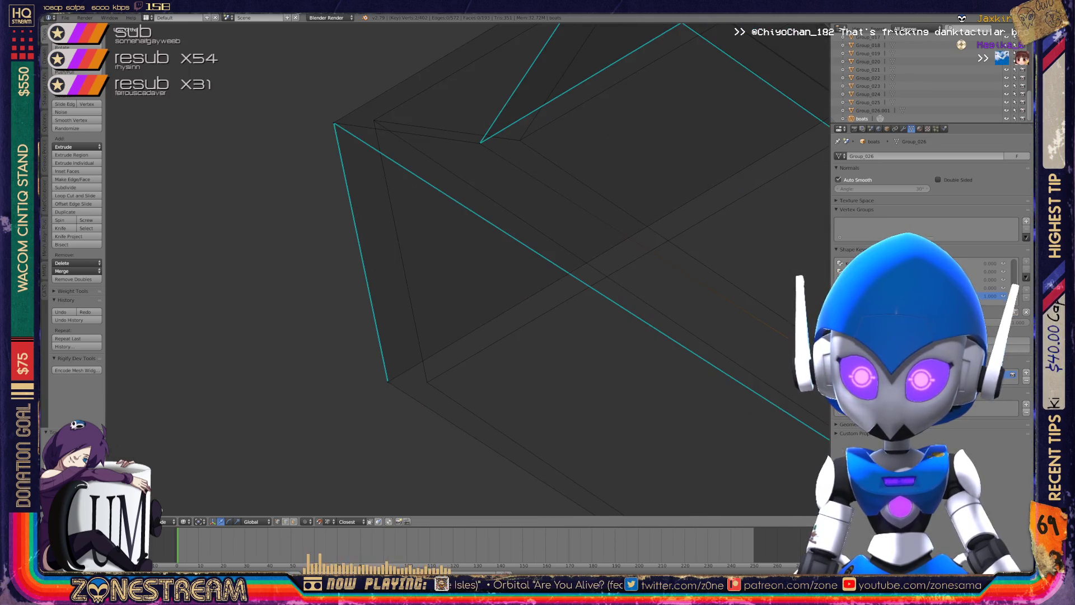
key("g")
key("g")
left_click(426, 379)
middle_click_drag(426, 336, 509, 467, "shift")
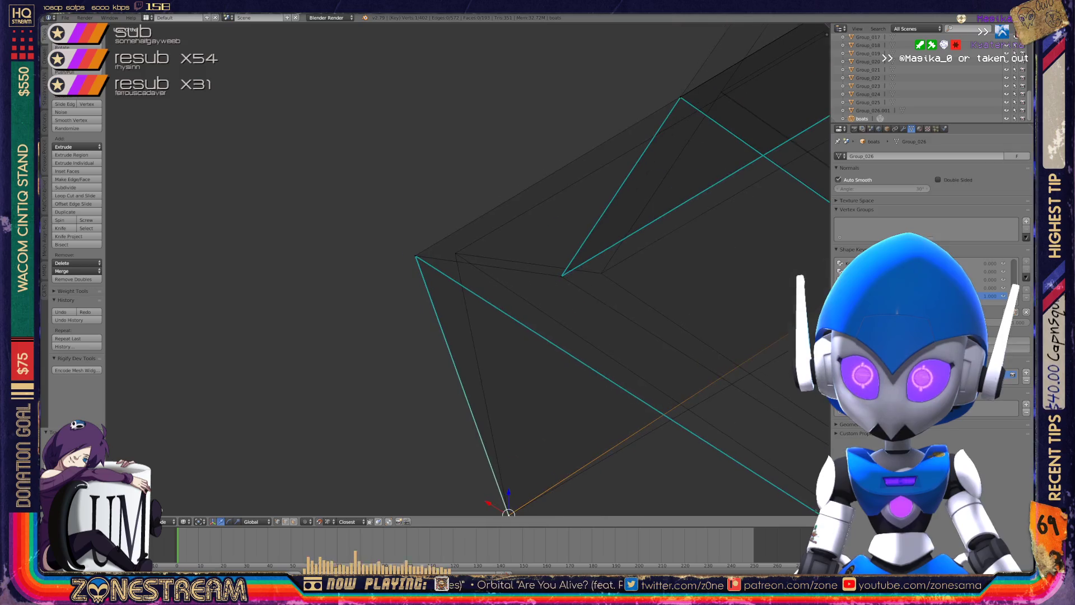
Snap two more hull vertices onto their neighbouring vertices.
right_click(416, 256, "shift")
key("g")
left_click(455, 253)
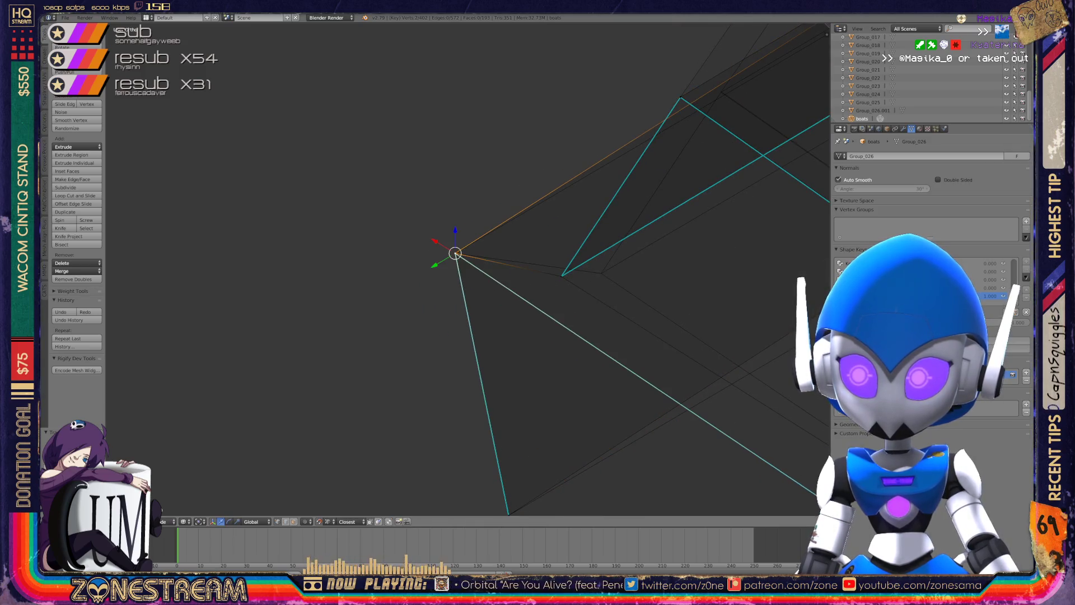
middle_click_drag(455, 254, 350, 271, "shift")
right_click(457, 293)
key("g")
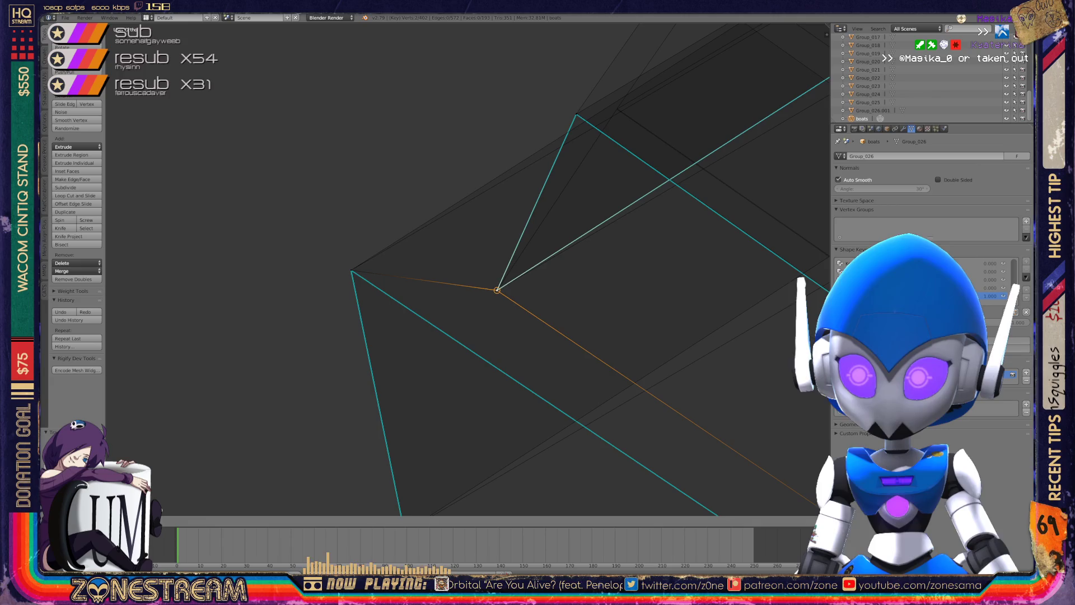
scroll(497, 290, "down", 3)
mouse_move(480, 281)
middle_mouse_down("shift")
mouse_move(235, 269)
mouse_move(215, 325)
mouse_move(384, 365)
mouse_move(509, 336)
mouse_move(668, 512)
mouse_move(769, 591)
middle_mouse_up("shift")
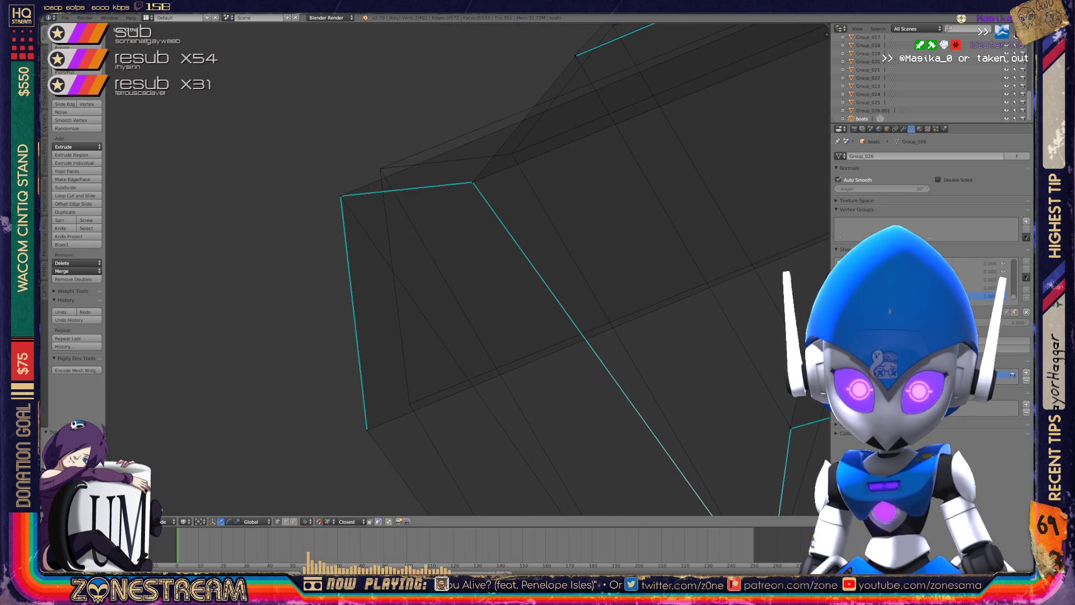
Snap the hull's upper and lower corner vertices onto nearby points, then view both boats.
right_click(341, 196)
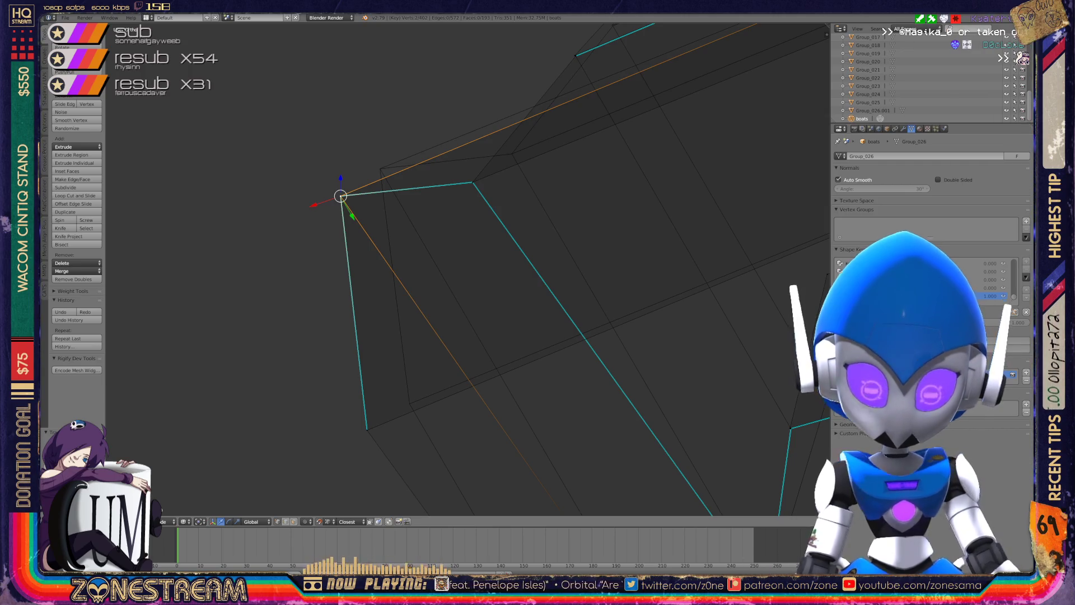
key("g")
right_click(367, 429)
key("g")
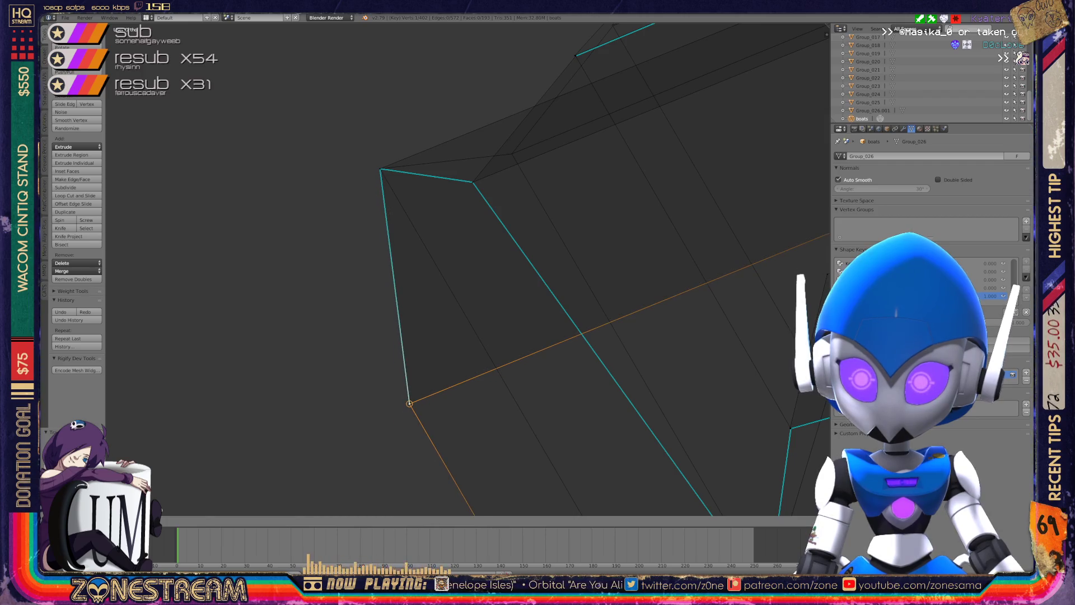
scroll(465, 269, "down", 5)
middle_click_drag(465, 269, 537, 241)
scroll(465, 269, "down", 5)
mouse_move(477, 268)
middle_mouse_down()
mouse_move(538, 252)
mouse_move(356, 269)
middle_mouse_up()
scroll(355, 269, "up", 2)
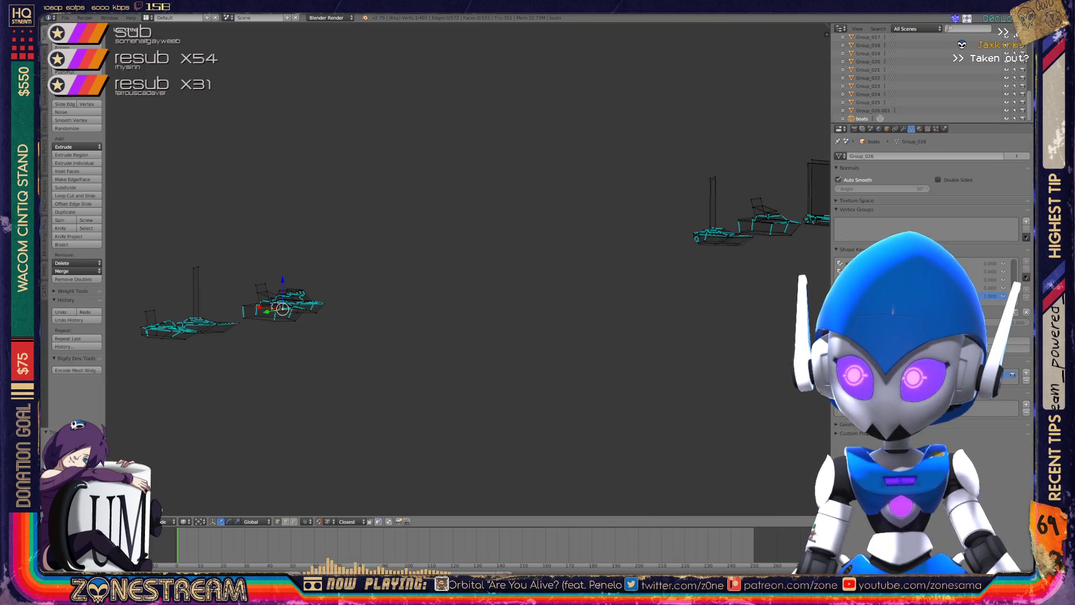
Try snapping a corner vertex onto another vertex, then undo the snap.
middle_click_drag(474, 269, 510, 235)
scroll(160, 252, "up", 5)
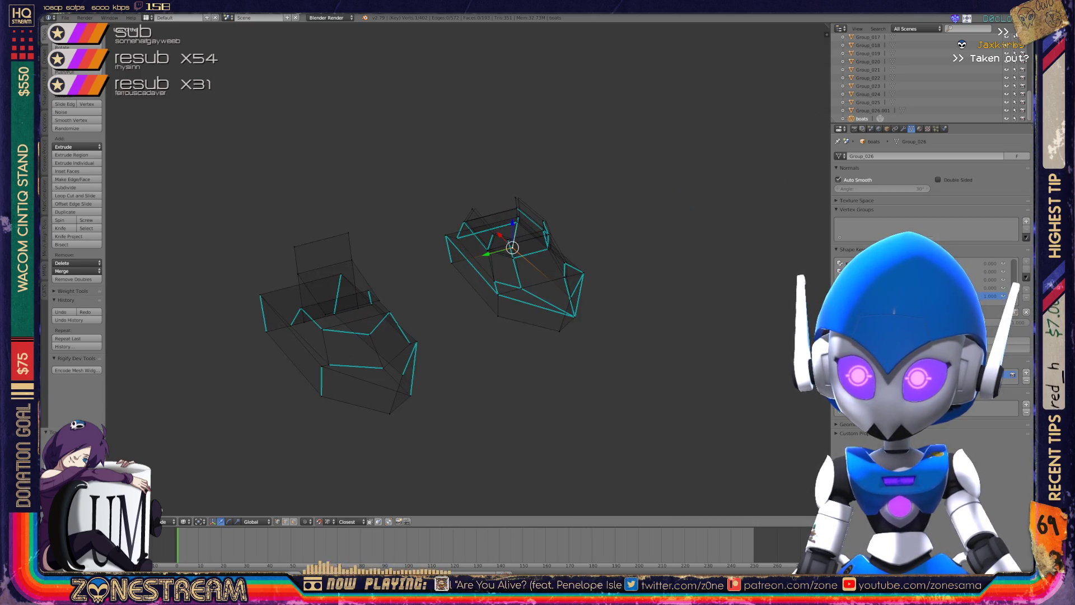
scroll(492, 240, "up", 8)
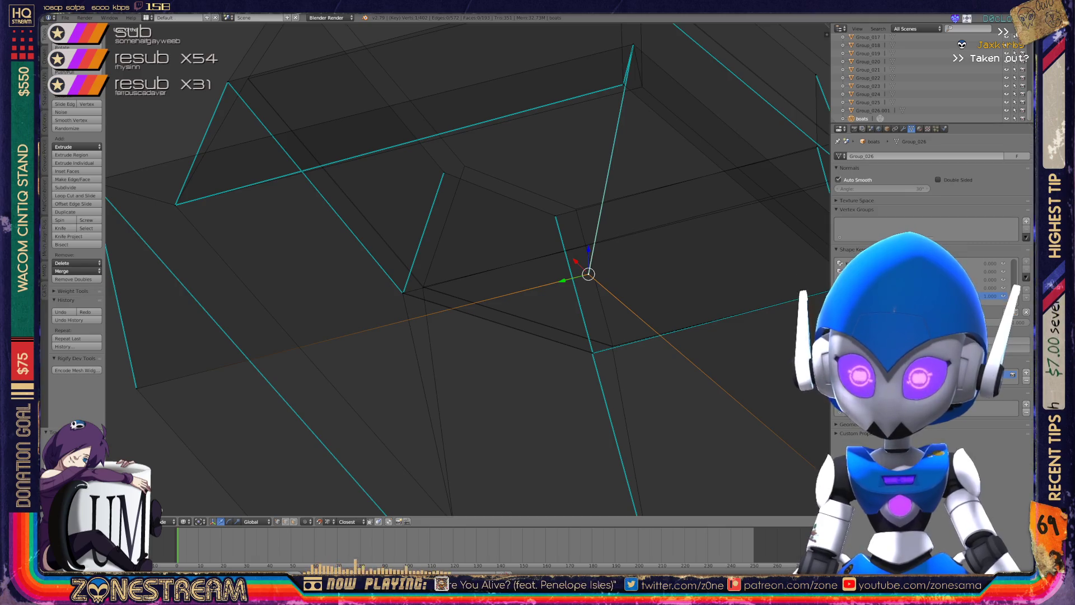
middle_click_drag(229, 84, 297, 190, "shift")
right_click(299, 188)
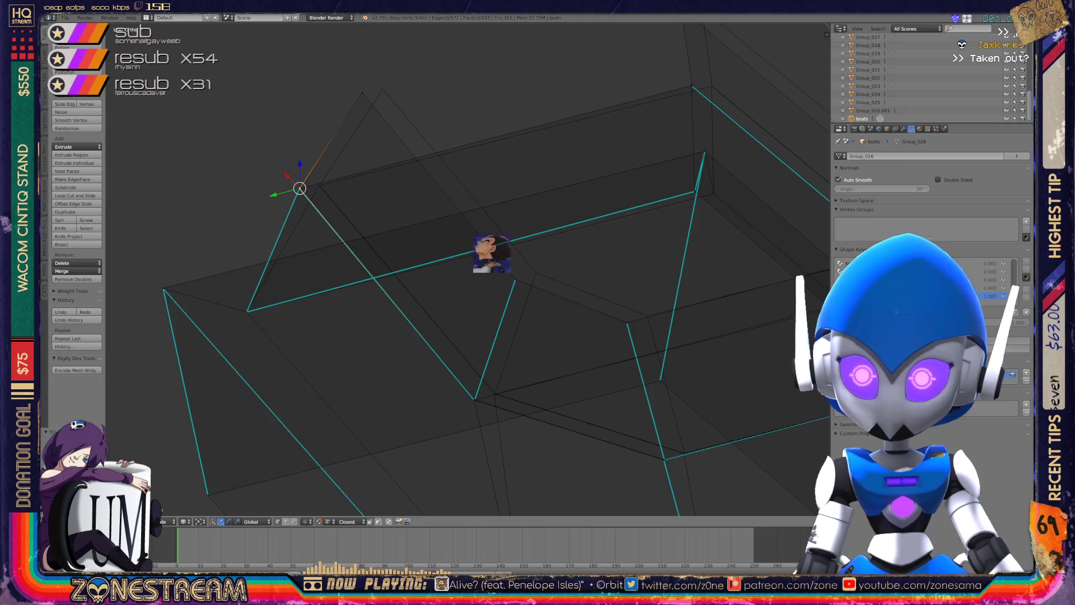
mouse_move(519, 308)
middle_mouse_down()
mouse_move(576, 449)
mouse_move(585, 235)
mouse_move(566, 96)
mouse_move(519, 252)
mouse_move(552, 241)
mouse_move(518, 238)
mouse_move(541, 252)
mouse_move(521, 252)
middle_mouse_up()
scroll(519, 252, "up", 6)
key("g")
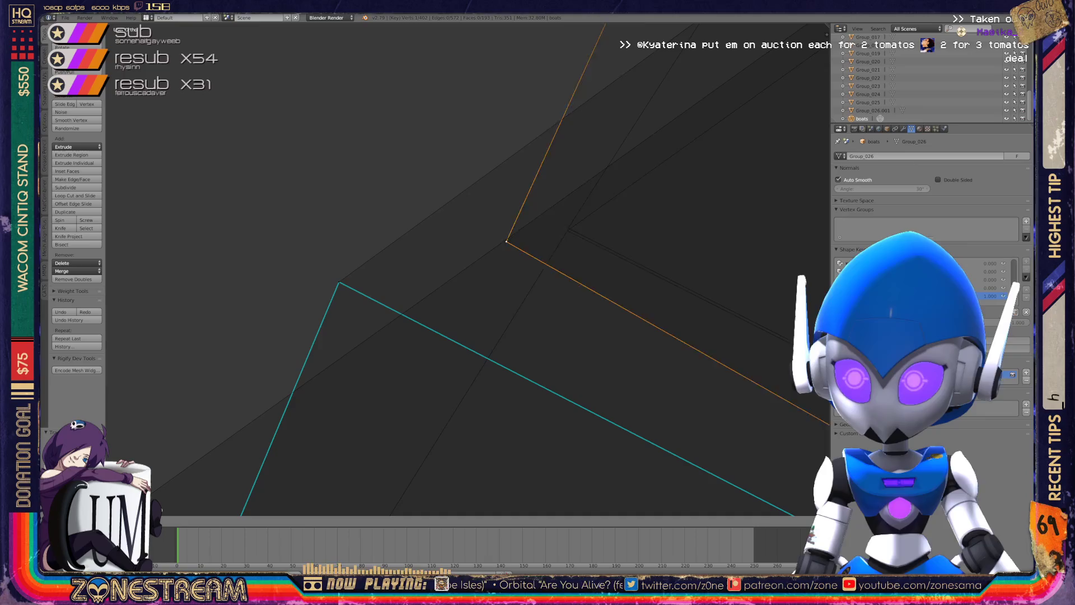
key("ctrl+z")
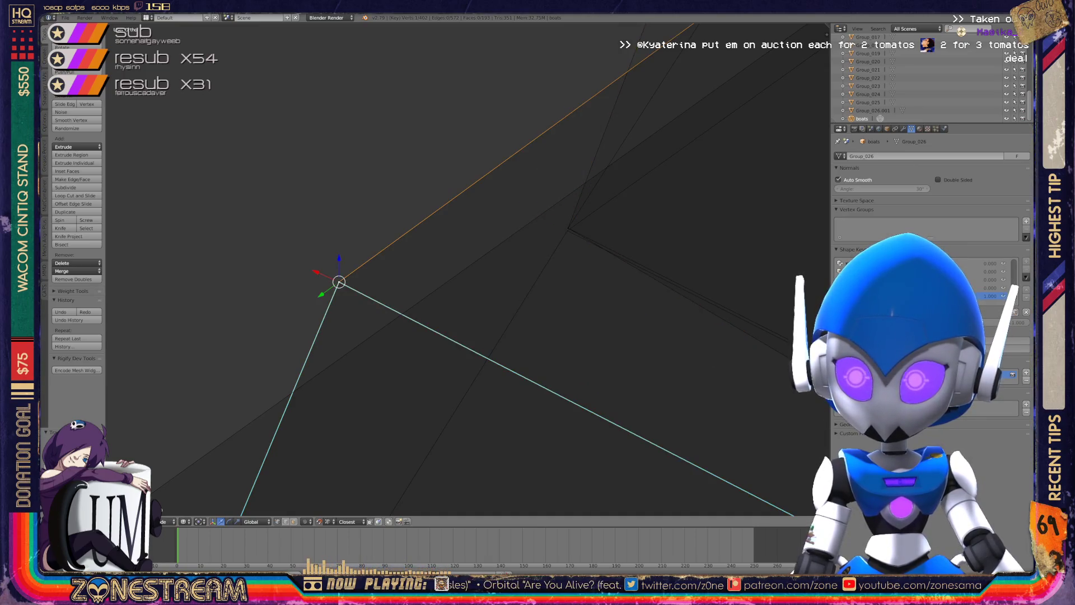
Snap another vertex onto its neighbouring vertex, retrying once after an undo.
scroll(467, 269, "down", 3)
mouse_move(526, 254)
middle_mouse_down()
mouse_move(510, 286)
mouse_move(354, 187)
middle_mouse_up()
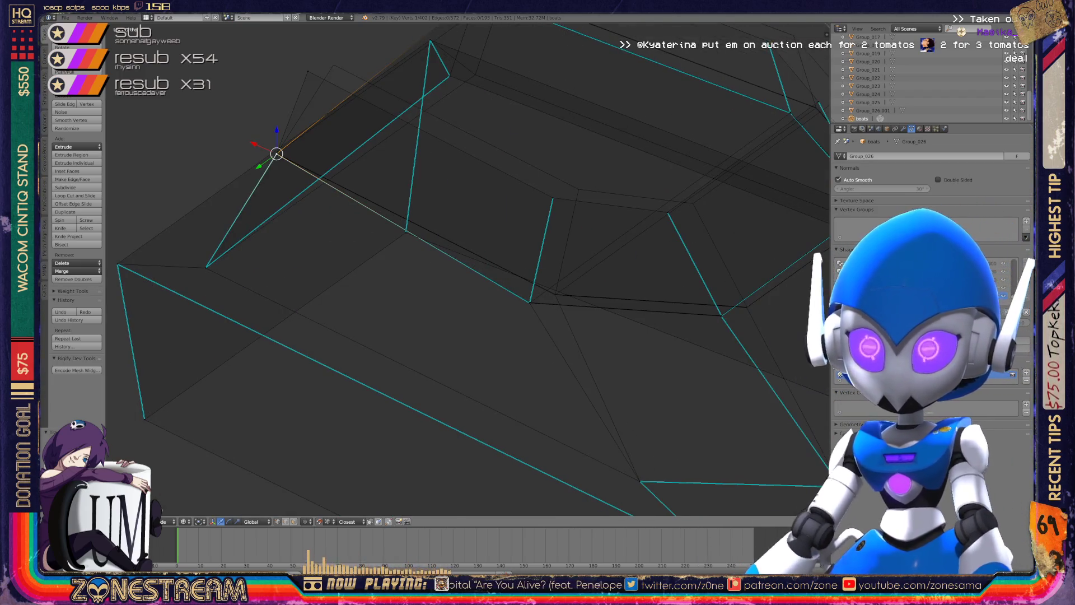
mouse_move(465, 269)
middle_mouse_down("shift")
mouse_move(749, 214)
mouse_move(396, 215)
middle_mouse_up("shift")
scroll(467, 269, "up", 2)
scroll(468, 270, "up", 3)
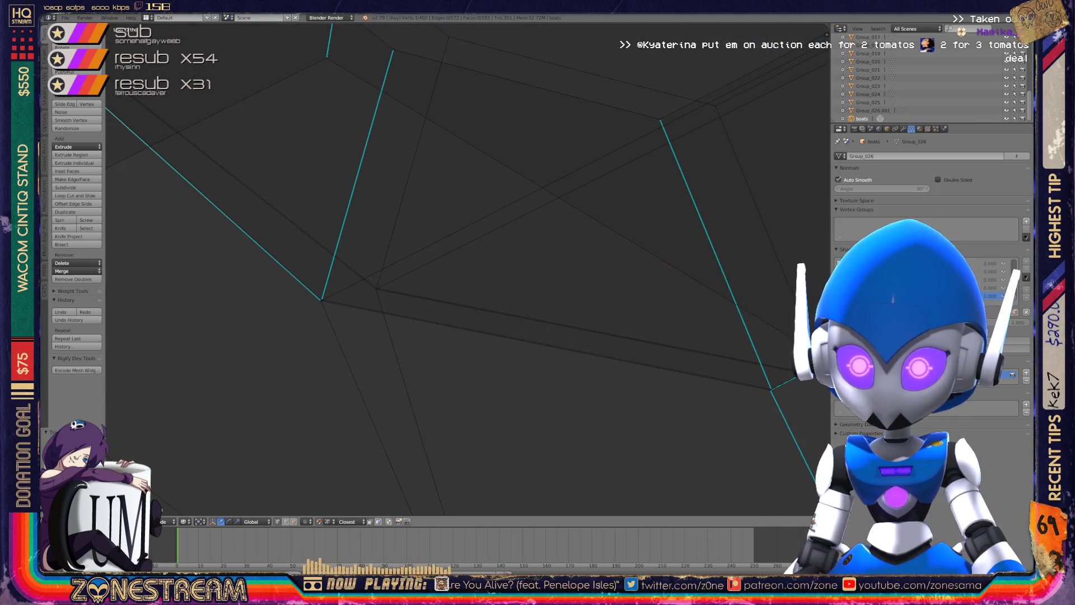
scroll(468, 269, "up", 3)
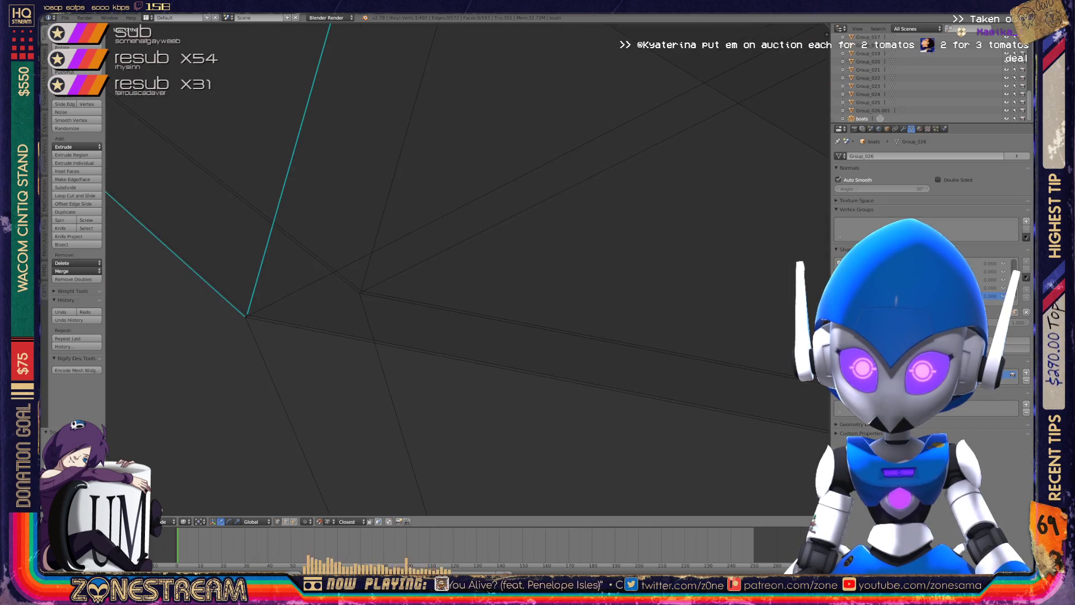
right_click(246, 315)
key("g")
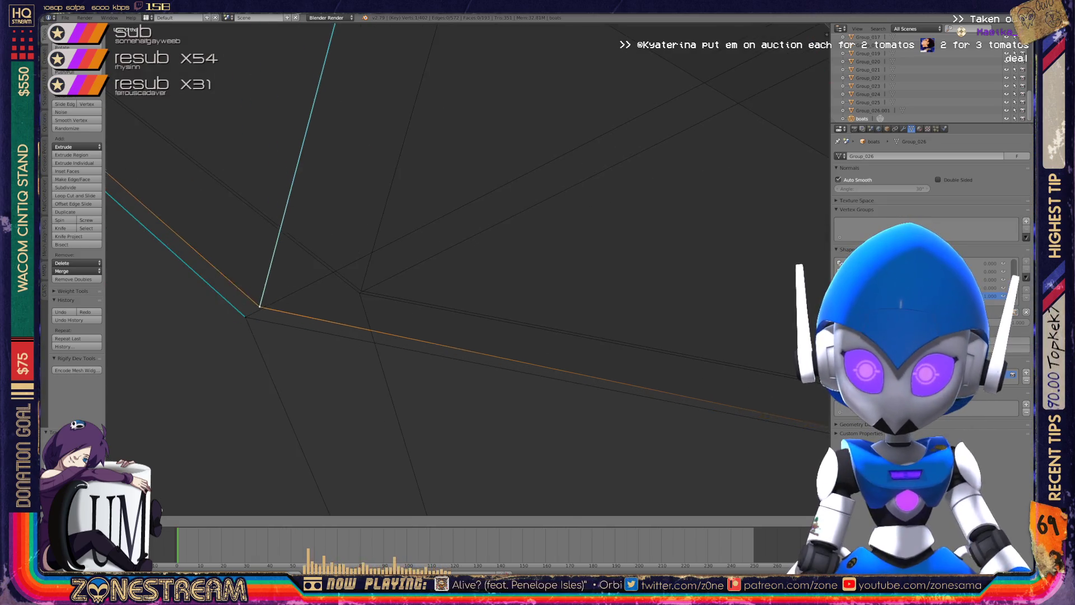
key("ctrl+z")
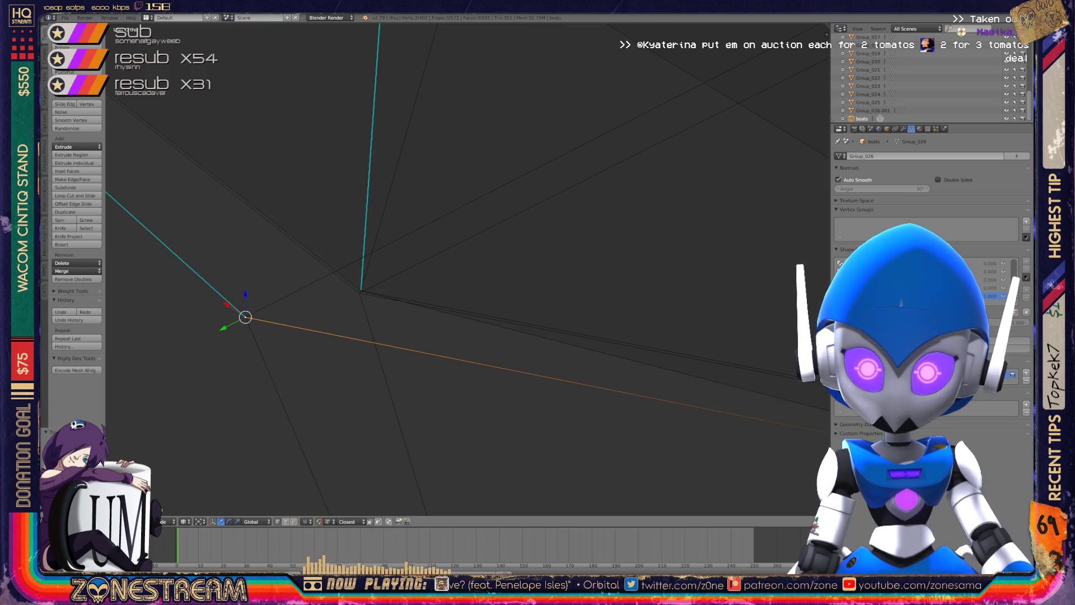
key("g")
left_click(510, 236)
Snap the vertex at the edge crossing onto its neighbouring vertex.
mouse_move(510, 236)
middle_mouse_down()
mouse_move(430, 288)
mouse_move(391, 331)
mouse_move(325, 451)
middle_mouse_up()
mouse_move(192, 413)
middle_mouse_down()
mouse_move(145, 414)
mouse_move(246, 462)
middle_mouse_up()
right_click(358, 356)
right_click(359, 356)
right_click(358, 356)
key("g")
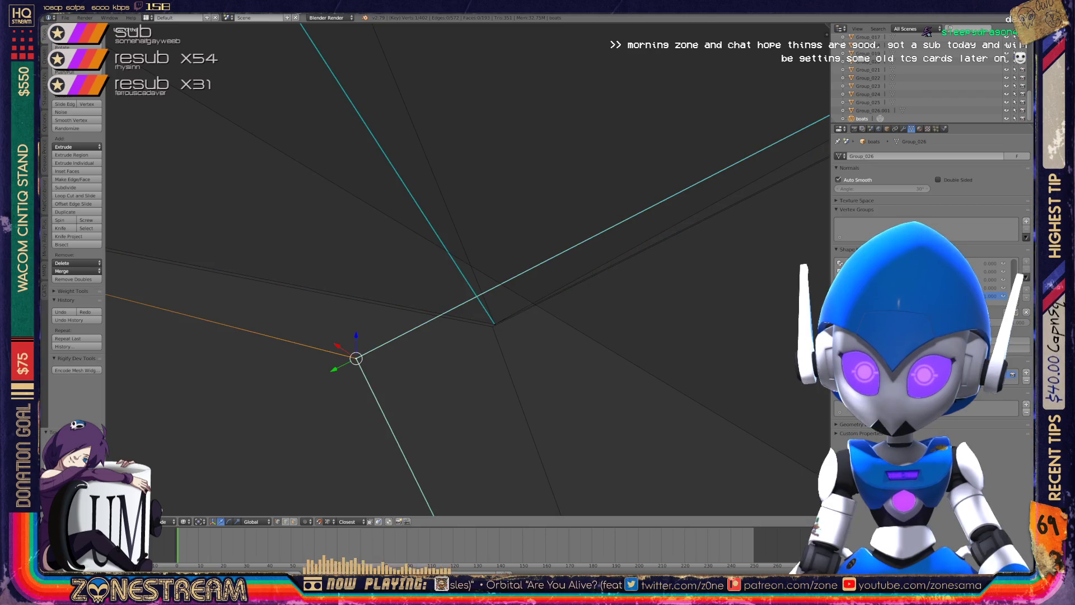
key("g")
scroll(468, 269, "down", 5)
Move the next stray vertex onto a nearby point and confirm its position.
mouse_move(473, 283)
middle_mouse_down("shift")
mouse_move(569, 384)
mouse_move(599, 465)
middle_mouse_up("shift")
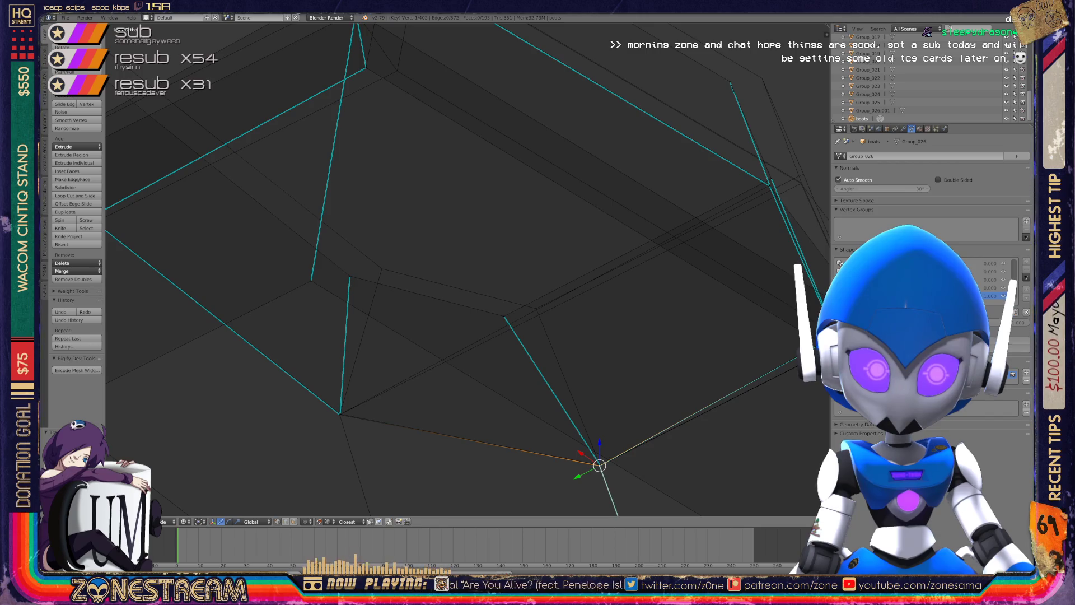
mouse_move(600, 465)
middle_mouse_down("shift")
mouse_move(635, 525)
mouse_move(656, 519)
middle_mouse_up("shift")
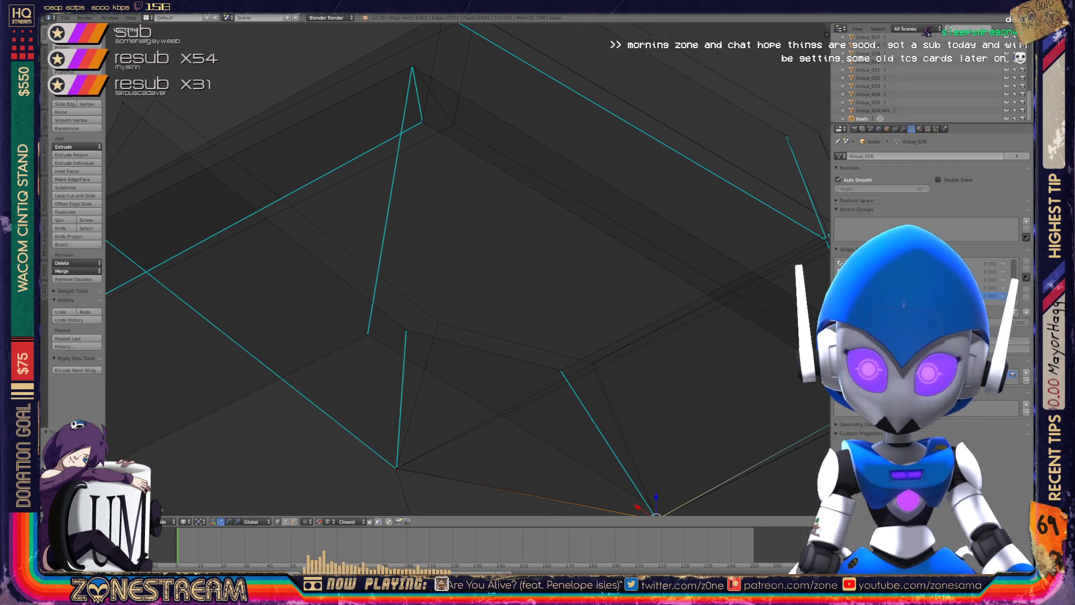
right_click(407, 330)
key("g")
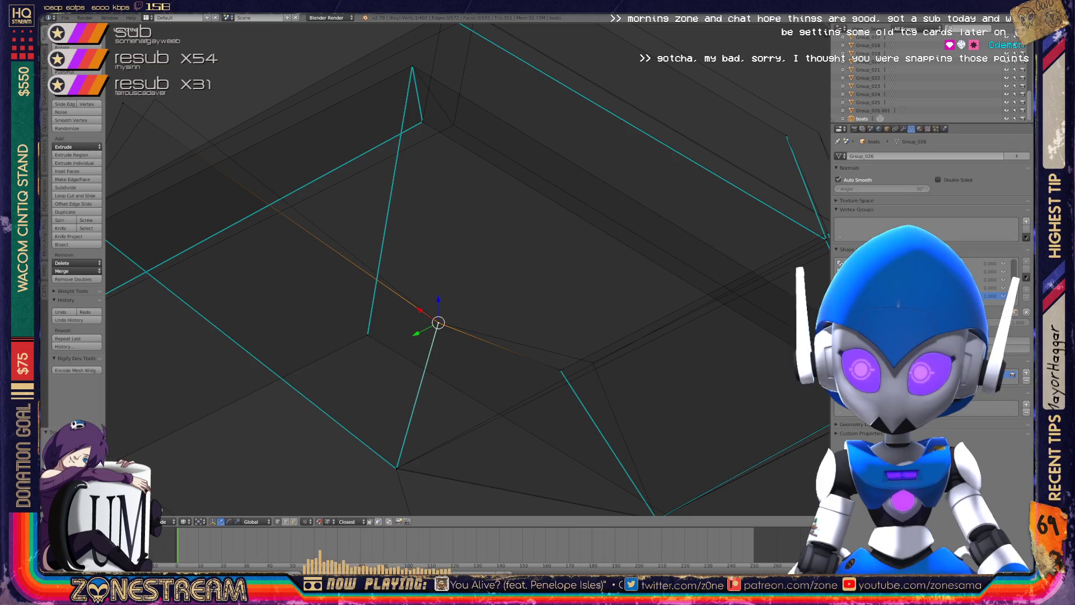
middle_click_drag(439, 323, 564, 336, "shift")
key("g")
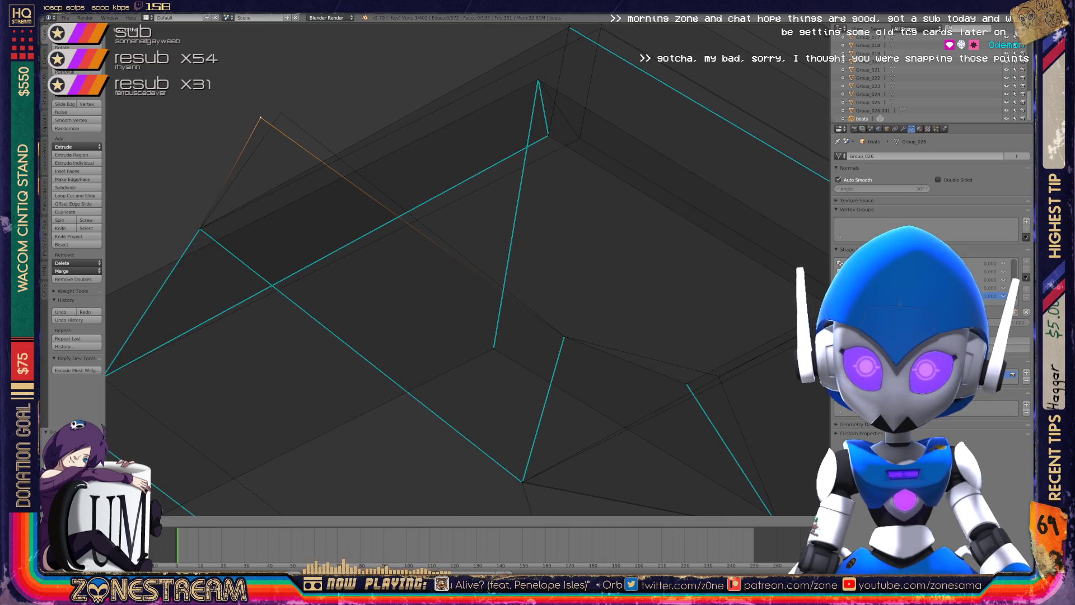
left_click(281, 113)
mouse_move(281, 113)
middle_mouse_down()
mouse_move(377, 192)
mouse_move(772, 163)
middle_mouse_up()
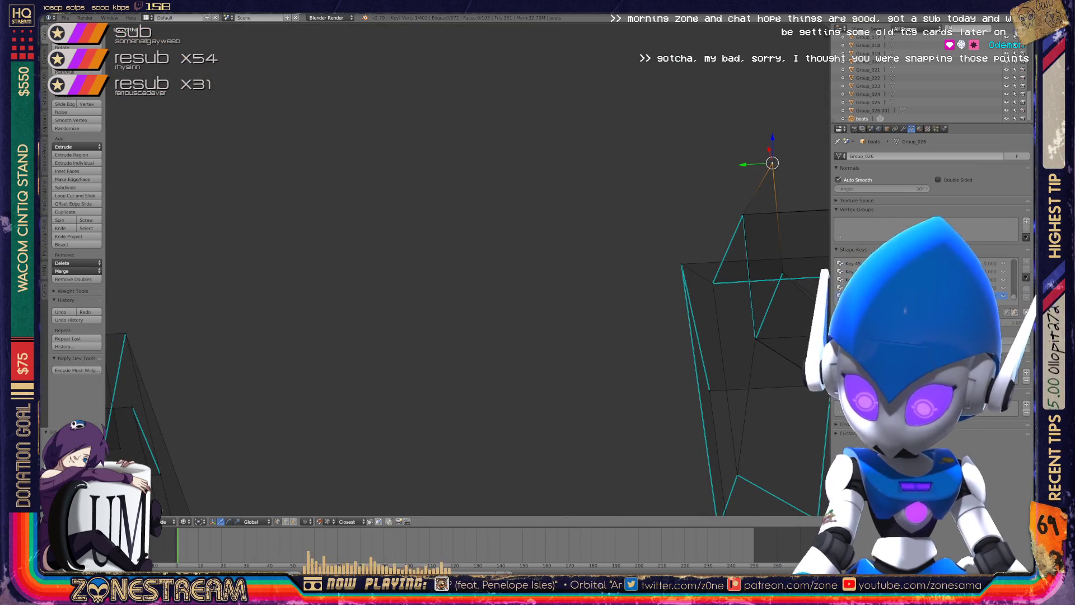
Centre the view and begin moving the inner box's corner vertex.
key("KP_Decimal")
mouse_move(468, 270)
middle_mouse_down("shift")
mouse_move(355, 74)
mouse_move(392, 157)
middle_mouse_up("shift")
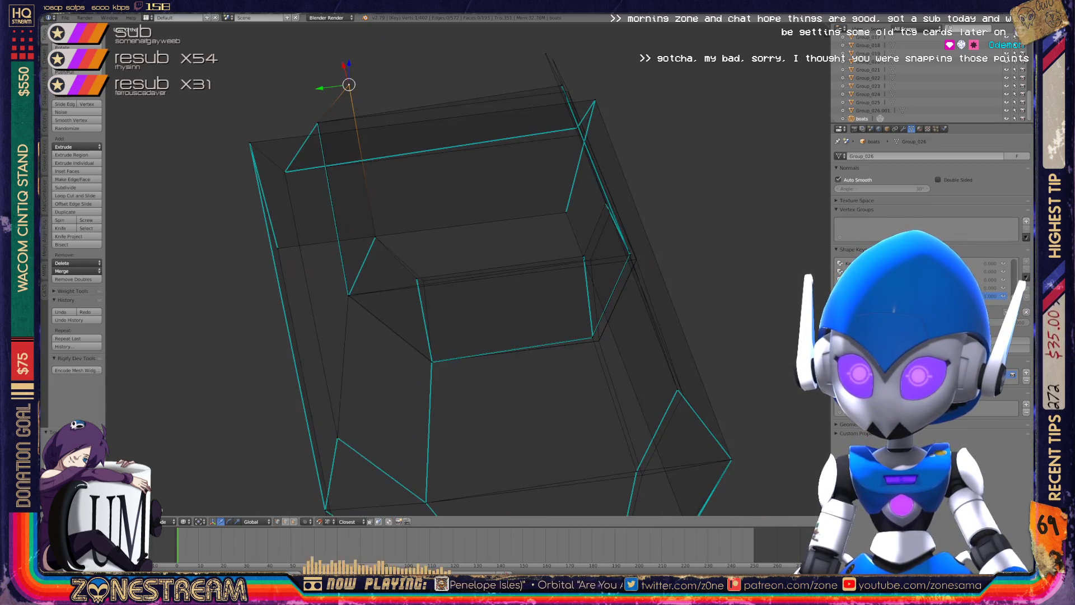
scroll(468, 270, "up", 5)
scroll(415, 213, "up", 4)
right_click(429, 220)
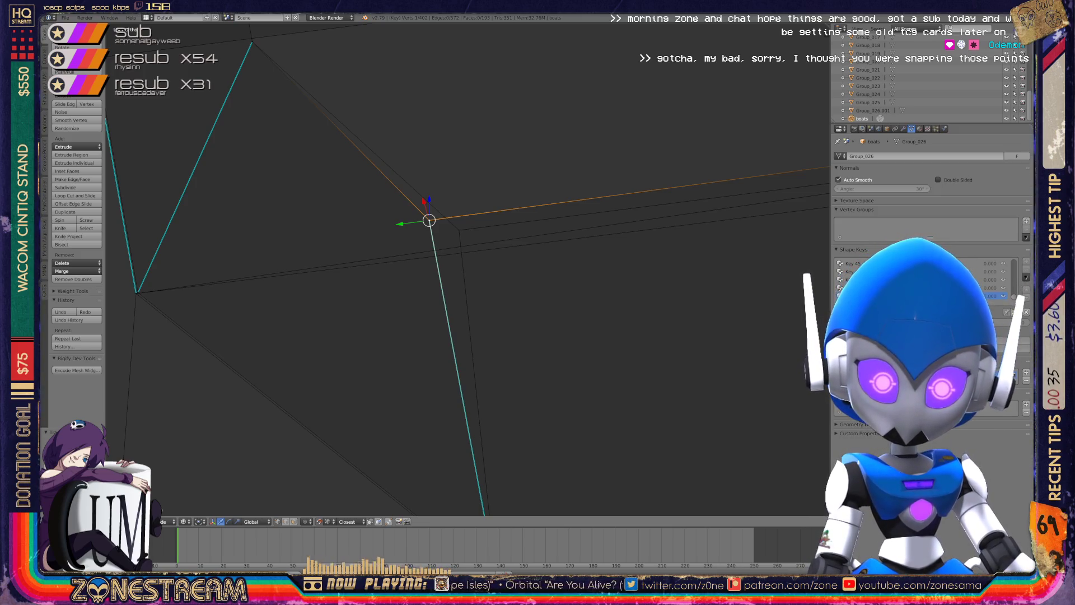
mouse_move(429, 220)
middle_mouse_down()
mouse_move(448, 235)
mouse_move(437, 212)
middle_mouse_up()
scroll(459, 247, "down", 5)
scroll(465, 269, "up", 4)
middle_click_drag(504, 280, 442, 301, "shift")
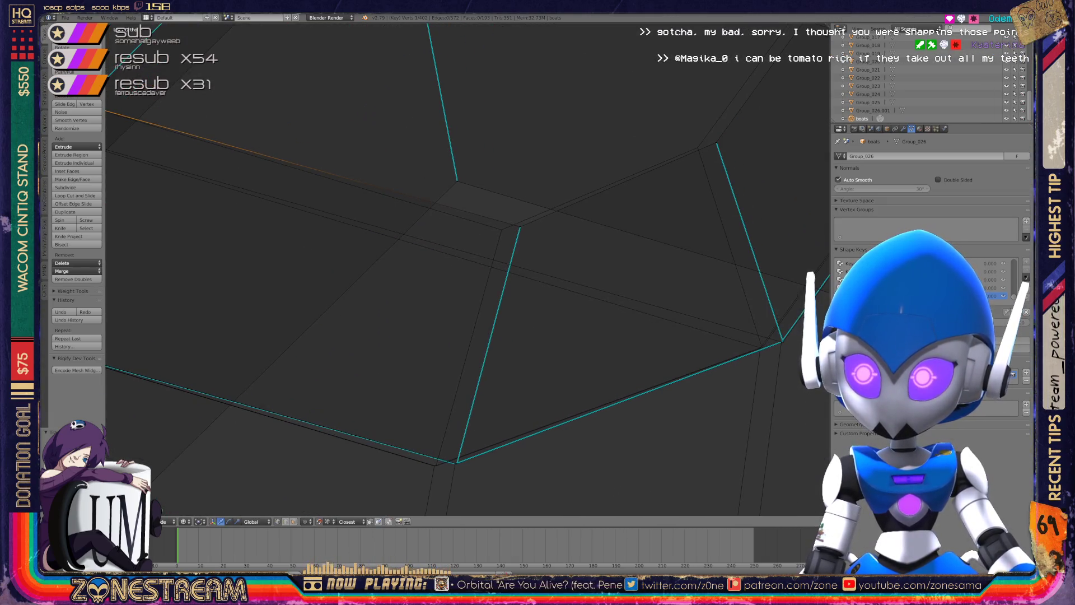
key("g")
mouse_move(502, 230)
middle_mouse_down()
mouse_move(480, 101)
mouse_move(400, 408)
mouse_move(532, 212)
mouse_move(571, 175)
mouse_move(545, 217)
mouse_move(482, 229)
middle_mouse_up()
Snap a boot corner vertex and the vertex at its edge's other end onto neighbours.
right_click(545, 216)
mouse_move(389, 236)
middle_mouse_down()
mouse_move(554, 216)
mouse_move(401, 233)
mouse_move(464, 264)
mouse_move(440, 272)
mouse_move(374, 271)
mouse_move(374, 259)
middle_mouse_up()
scroll(374, 260, "up", 6)
mouse_move(137, 259)
middle_mouse_down("shift")
mouse_move(792, 263)
mouse_move(613, 276)
middle_mouse_up("shift")
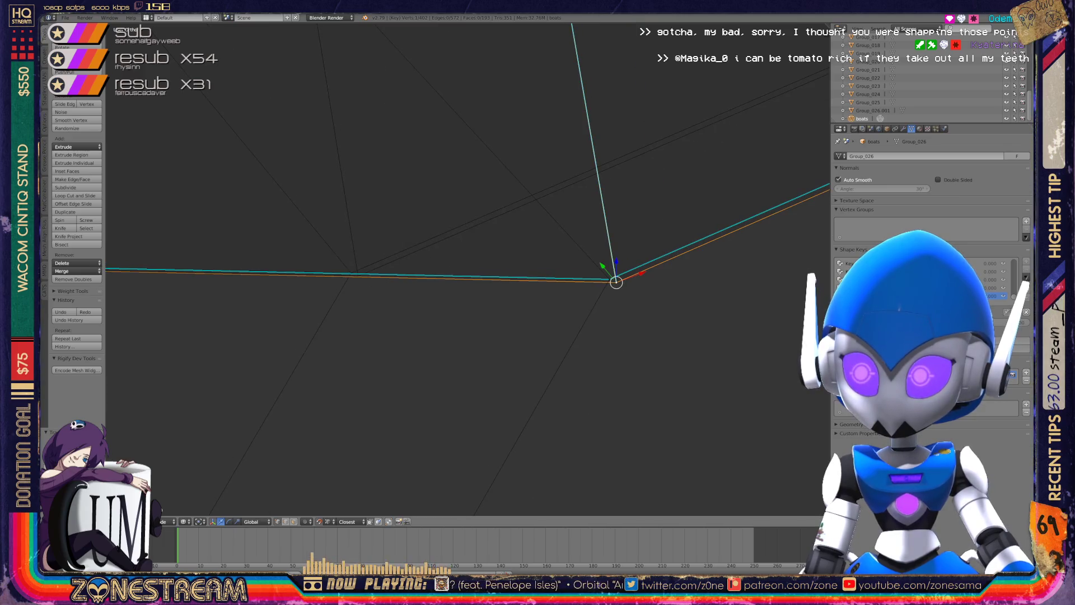
key("g")
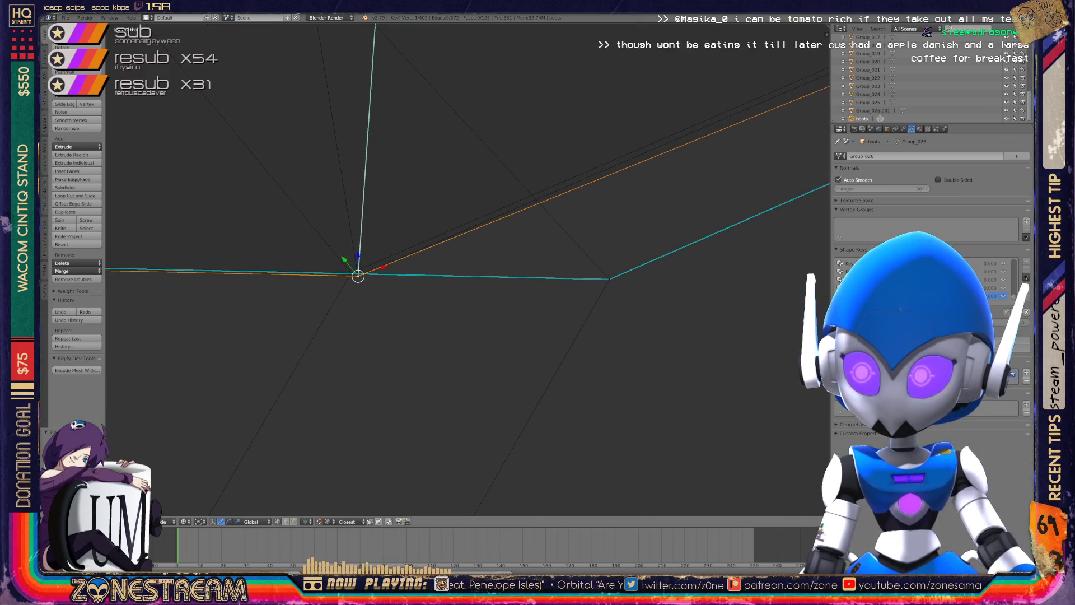
right_click(610, 278)
key("g")
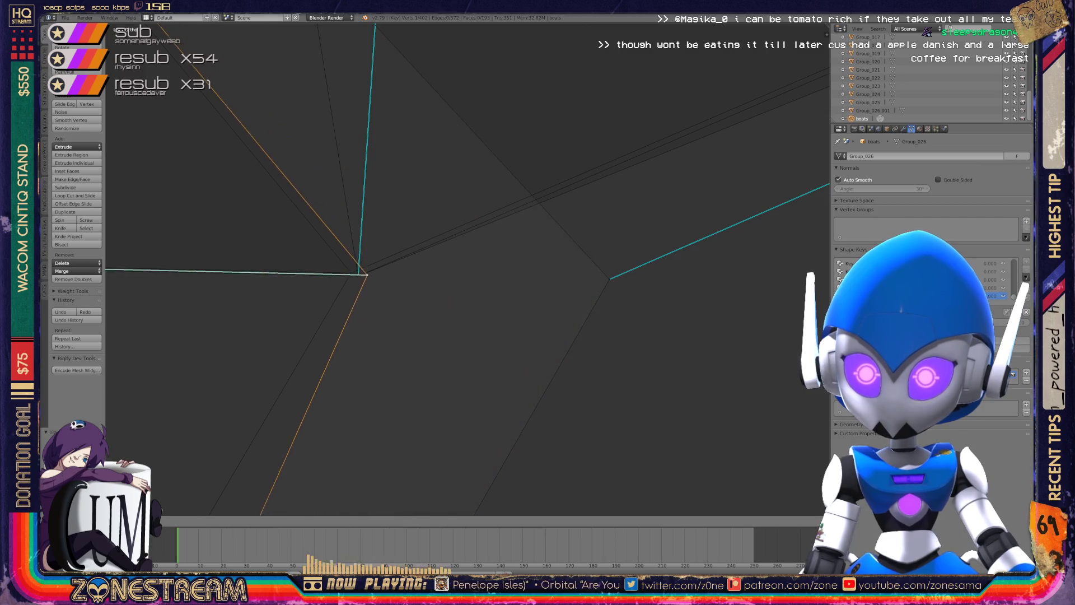
key("ctrl+z")
key("g")
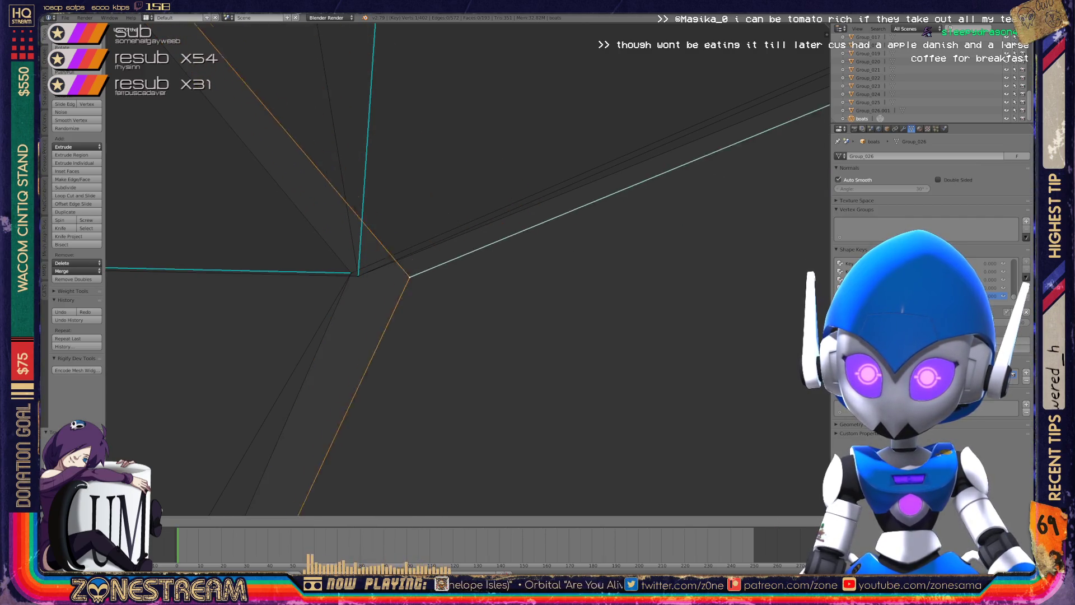
mouse_move(351, 273)
middle_mouse_down()
mouse_move(441, 267)
mouse_move(447, 300)
mouse_move(417, 424)
mouse_move(493, 504)
mouse_move(521, 493)
mouse_move(561, 215)
middle_mouse_up()
mouse_move(560, 308)
middle_mouse_down()
mouse_move(541, 302)
mouse_move(552, 269)
mouse_move(518, 267)
mouse_move(532, 257)
mouse_move(521, 249)
middle_mouse_up()
Shift a hull-edge vertex slightly left, then return to Object Mode to view the piece.
right_click(391, 243)
key("g")
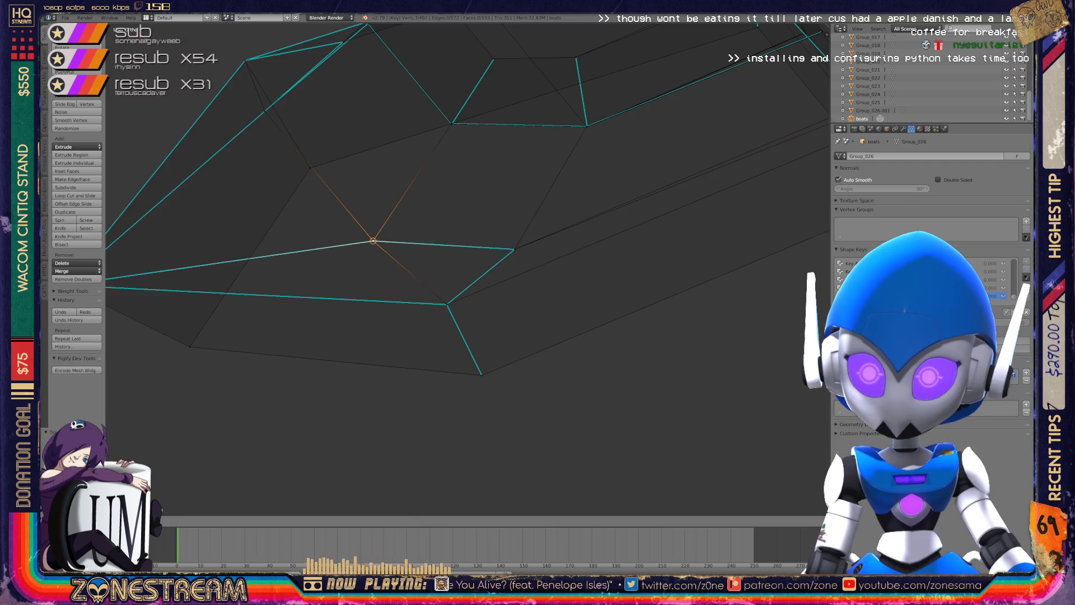
middle_click_drag(373, 241, 449, 221)
key("Tab")
mouse_move(426, 269)
middle_mouse_down()
mouse_move(510, 253)
mouse_move(413, 244)
middle_mouse_up()
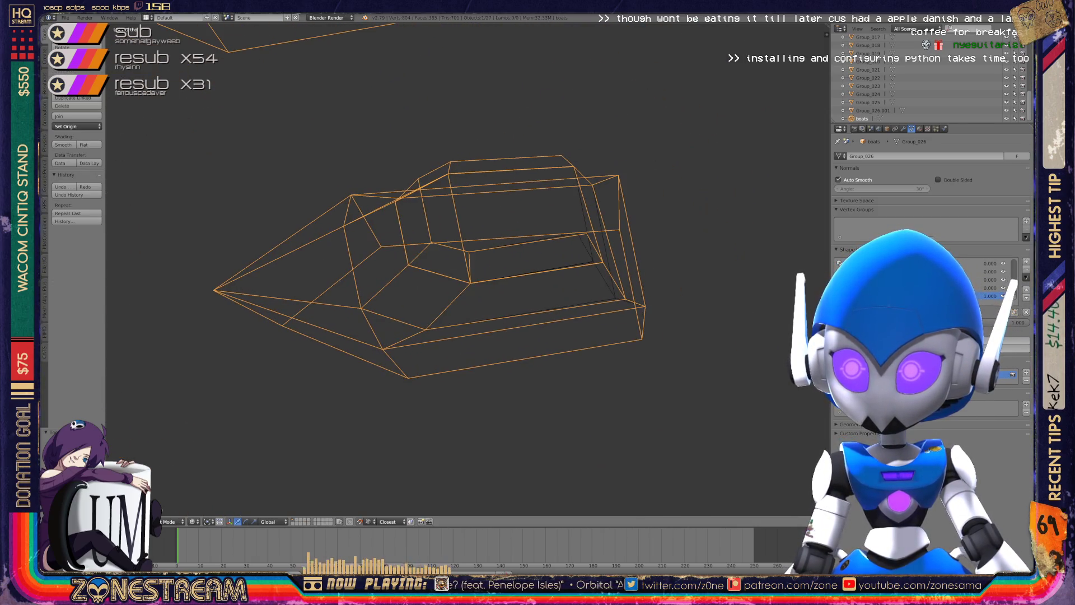
Back in Edit Mode, snap a loose corner vertex onto its neighbouring vertex.
scroll(431, 264, "up", 5)
key("Tab")
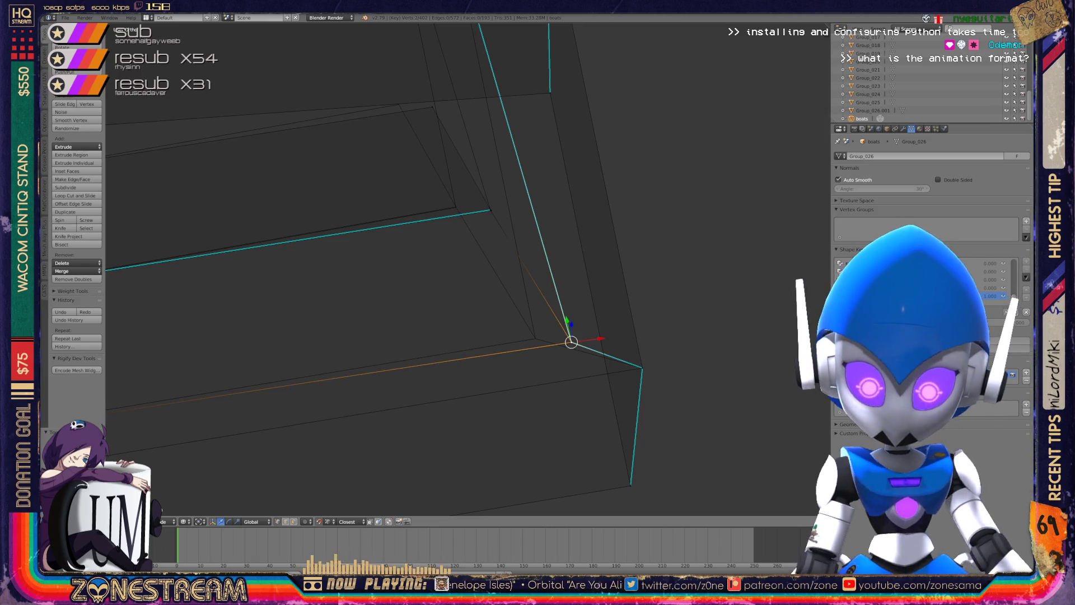
left_click_drag(572, 342, 535, 339)
mouse_move(535, 338)
middle_mouse_down()
mouse_move(504, 353)
mouse_move(521, 358)
mouse_move(560, 336)
middle_mouse_up()
scroll(468, 269, "up", 4)
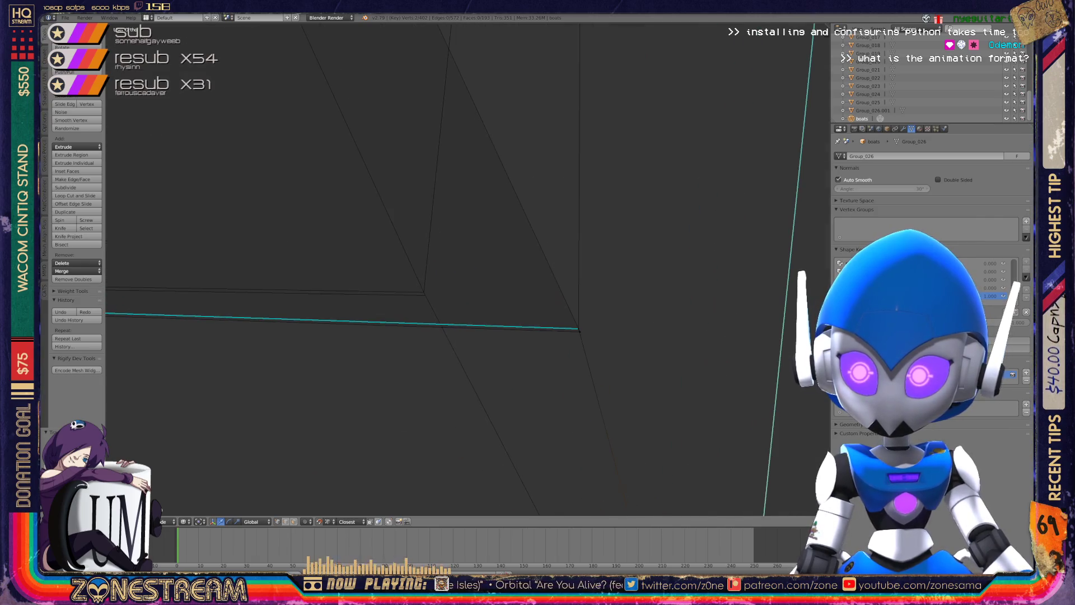
left_click(629, 358)
left_click(406, 307)
left_click(627, 355)
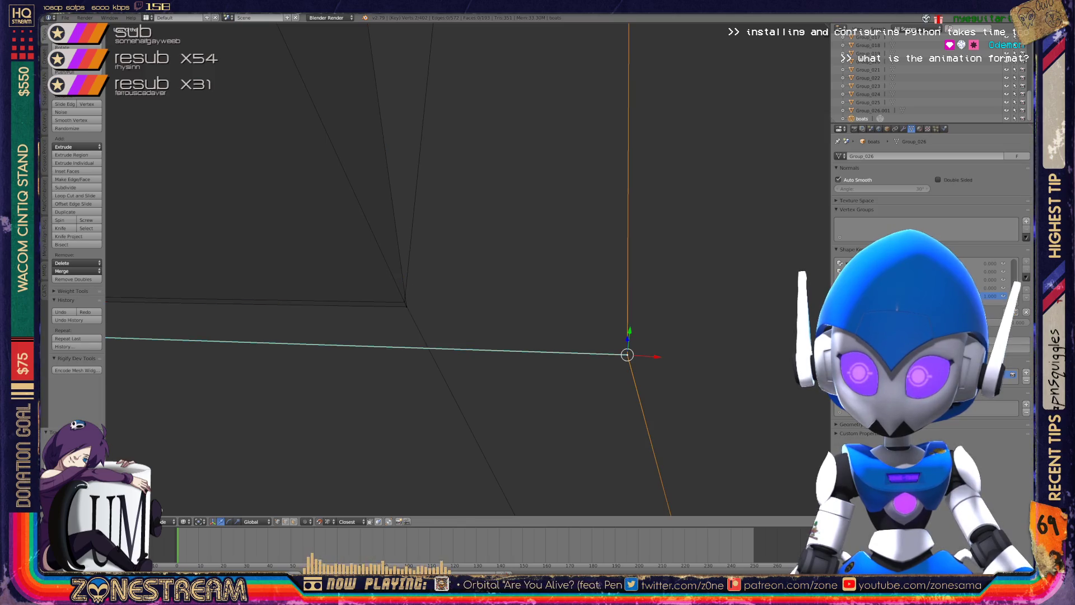
key("g")
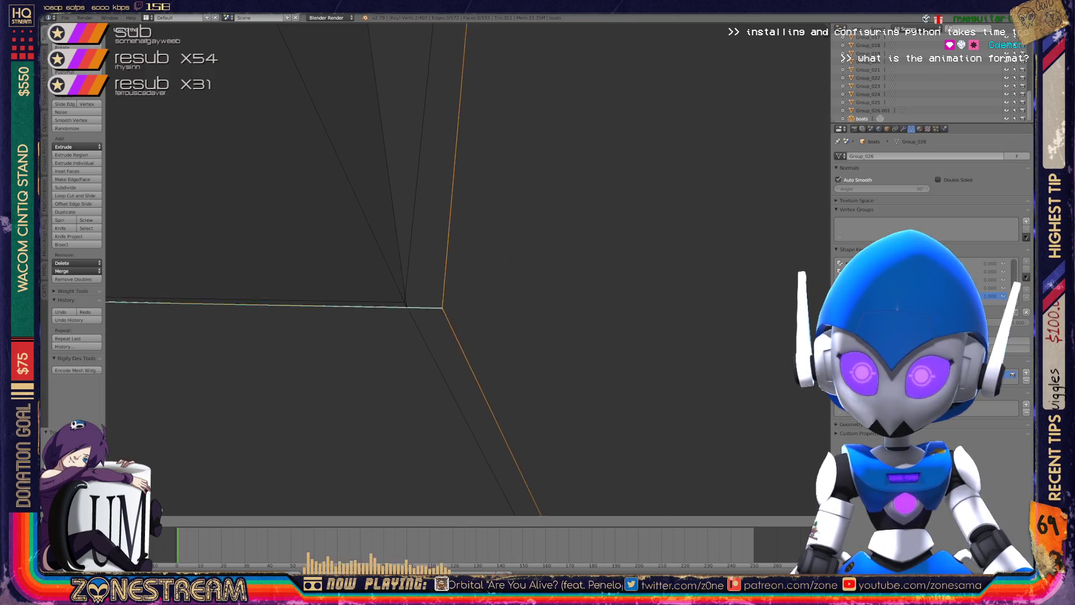
middle_click_drag(465, 269, 526, 269)
Align another misaligned vertex, then return to Object Mode and orbit around both boot pieces.
left_click(490, 240)
key("g")
left_click(457, 234)
mouse_move(504, 280)
middle_mouse_down()
mouse_move(561, 264)
mouse_move(565, 308)
middle_mouse_up()
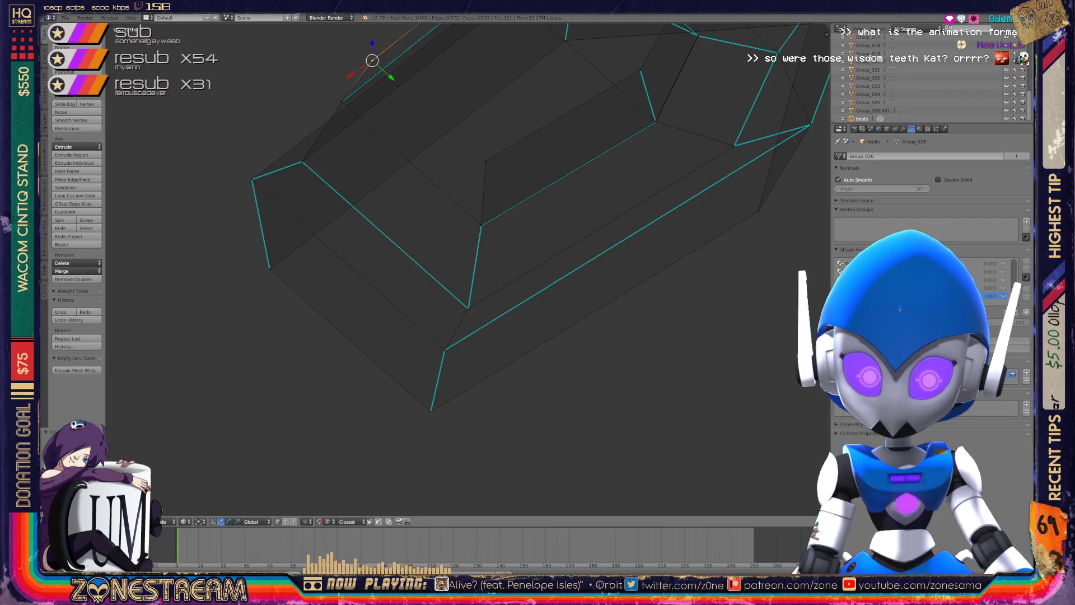
key("Tab")
middle_click_drag(566, 308, 532, 280)
scroll(364, 252, "down", 5)
middle_click_drag(365, 252, 471, 224)
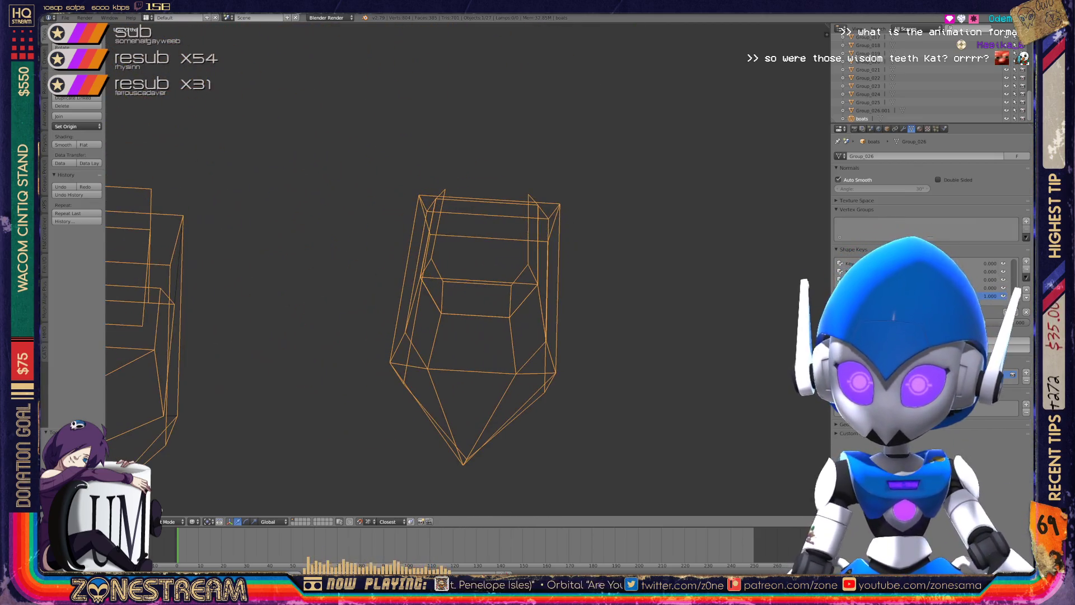
Enter Edit Mode and snap the vertices together at the piece's pointed bottom tip.
key("Tab")
scroll(448, 280, "down", 5)
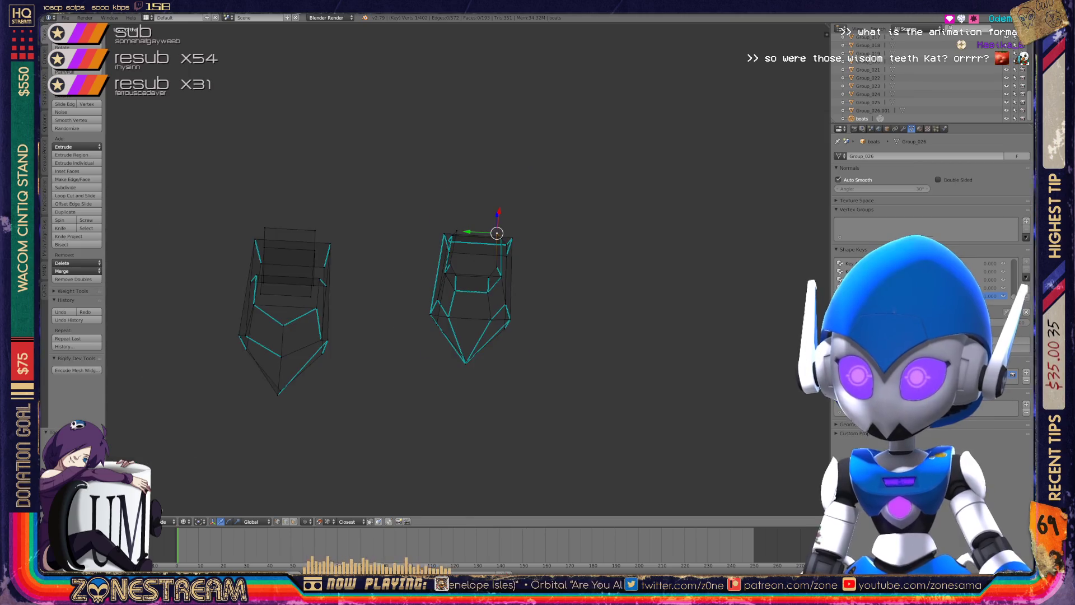
middle_click_drag(476, 257, 588, 257)
scroll(633, 252, "up", 8)
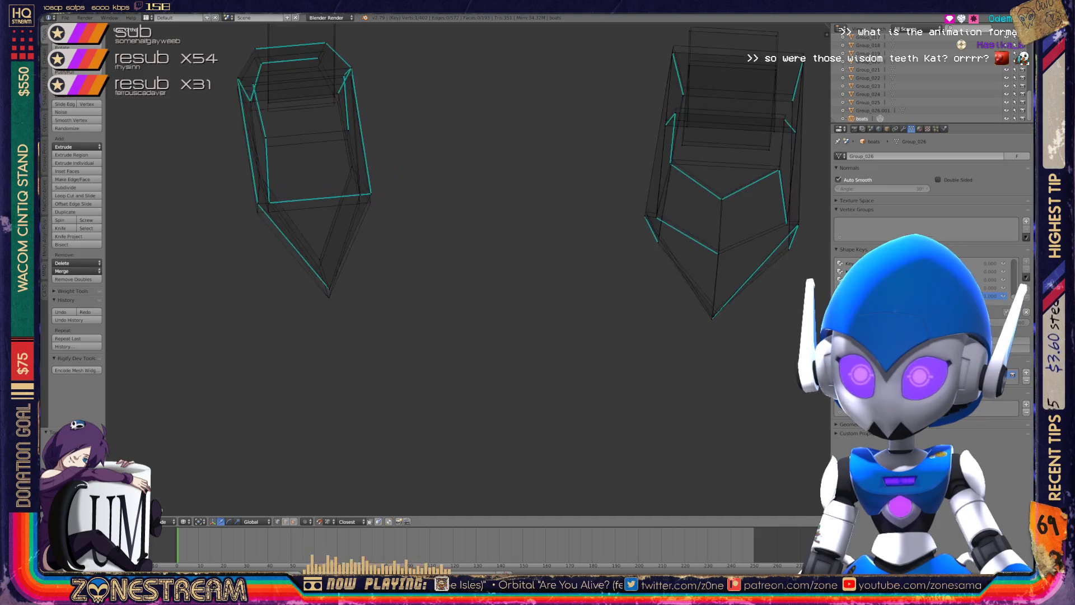
middle_click_drag(297, 296, 474, 316, "shift")
middle_click_drag(465, 269, 465, 291)
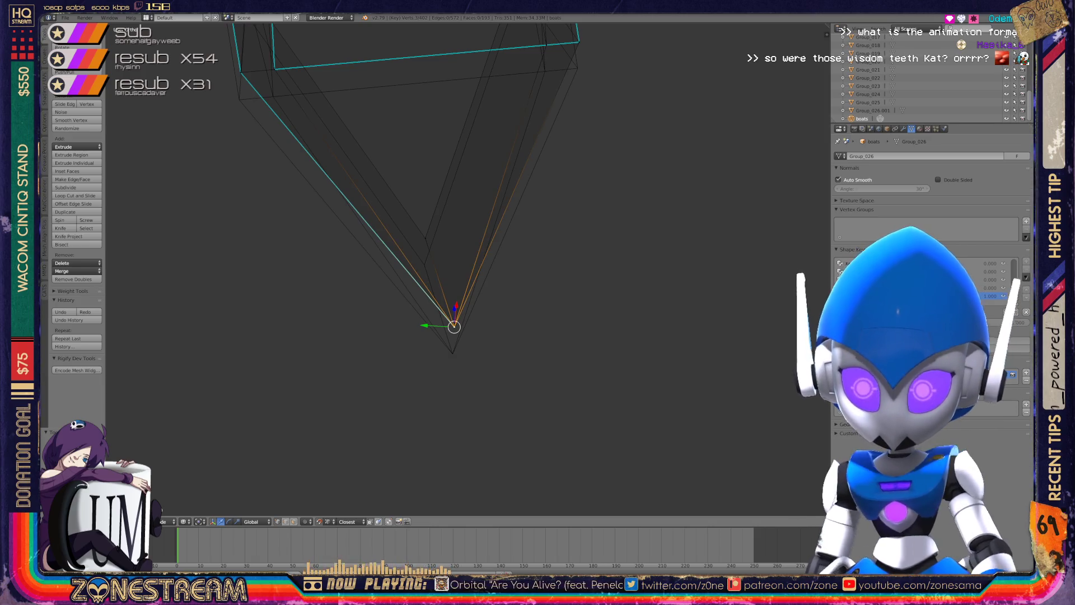
key("g")
right_click(426, 238)
key("g")
Pull the selected vertex and its adjacent vertex down into line along the edge.
middle_click_drag(426, 264, 330, 350)
mouse_move(700, 355)
left_mouse_down()
mouse_move(389, 337)
mouse_move(398, 360)
left_mouse_up()
middle_click_drag(331, 350, 302, 364)
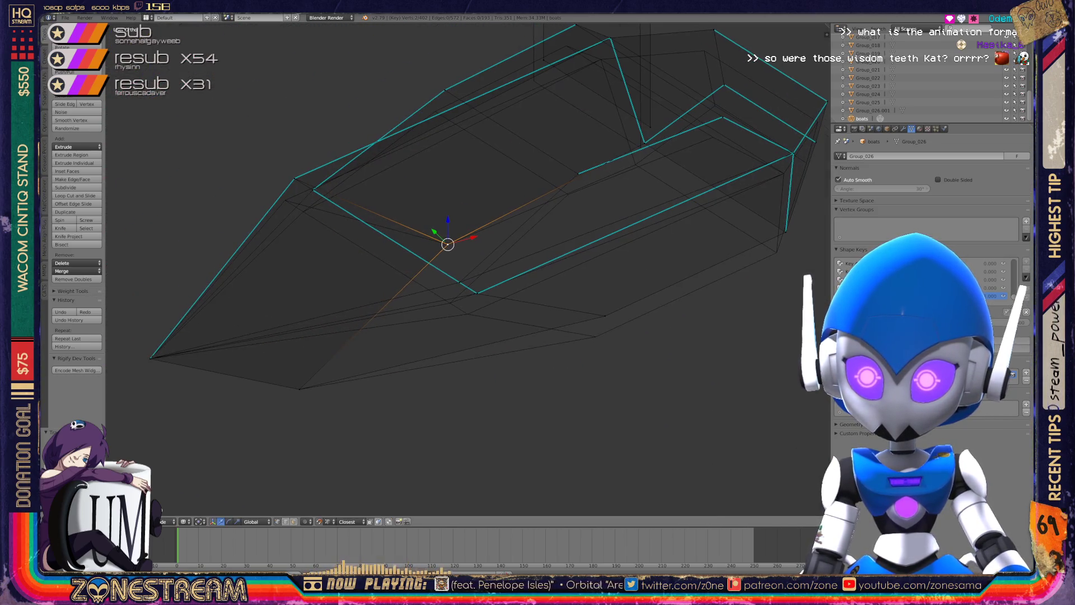
mouse_move(447, 244)
left_mouse_down()
mouse_move(605, 312)
mouse_move(596, 337)
left_mouse_up()
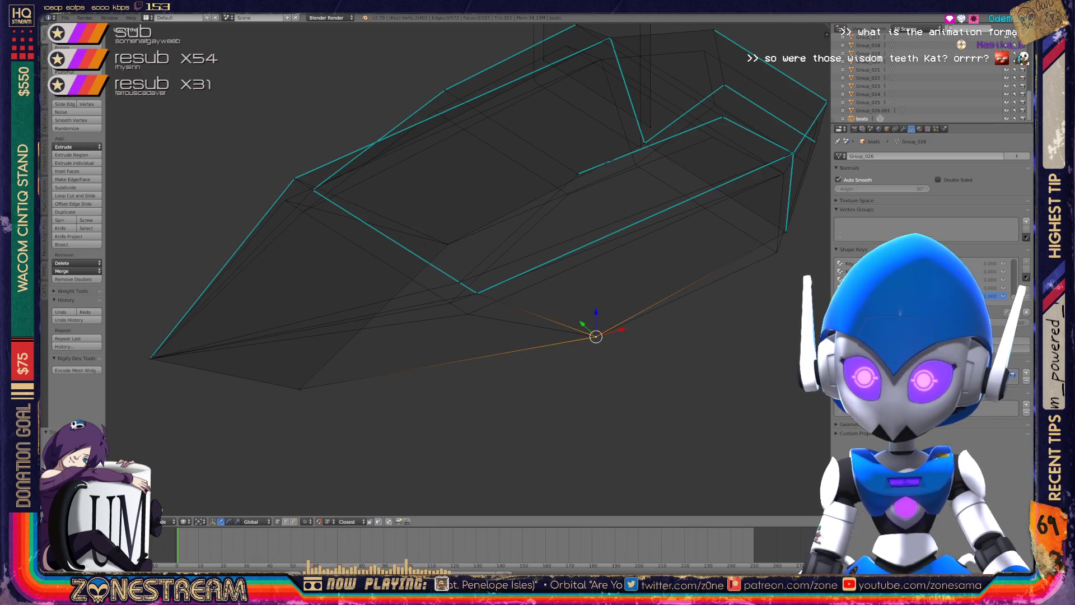
scroll(468, 269, "up", 3)
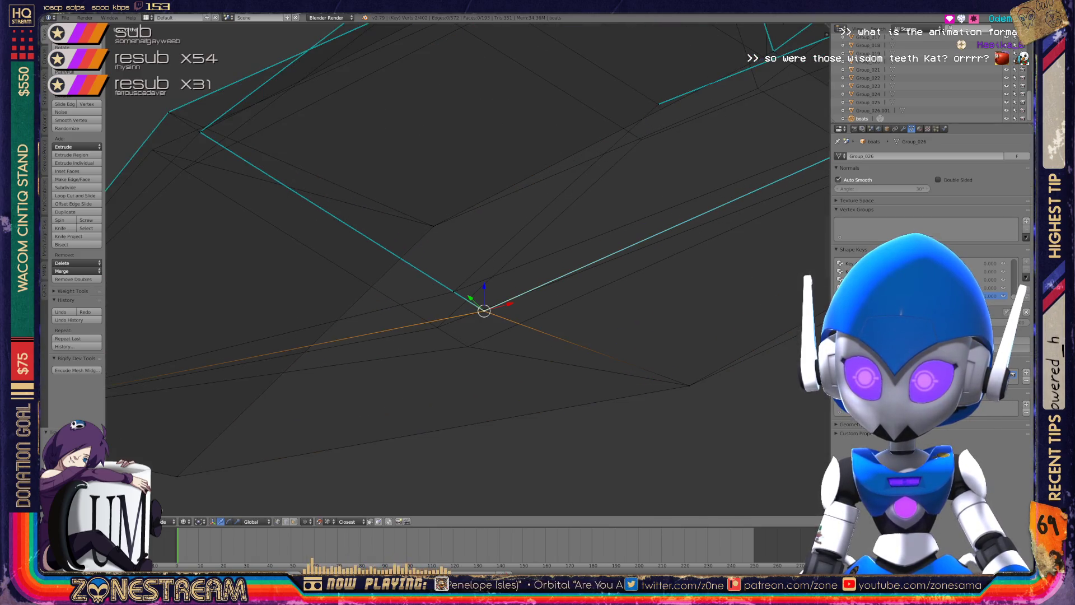
left_click_drag(484, 310, 468, 346)
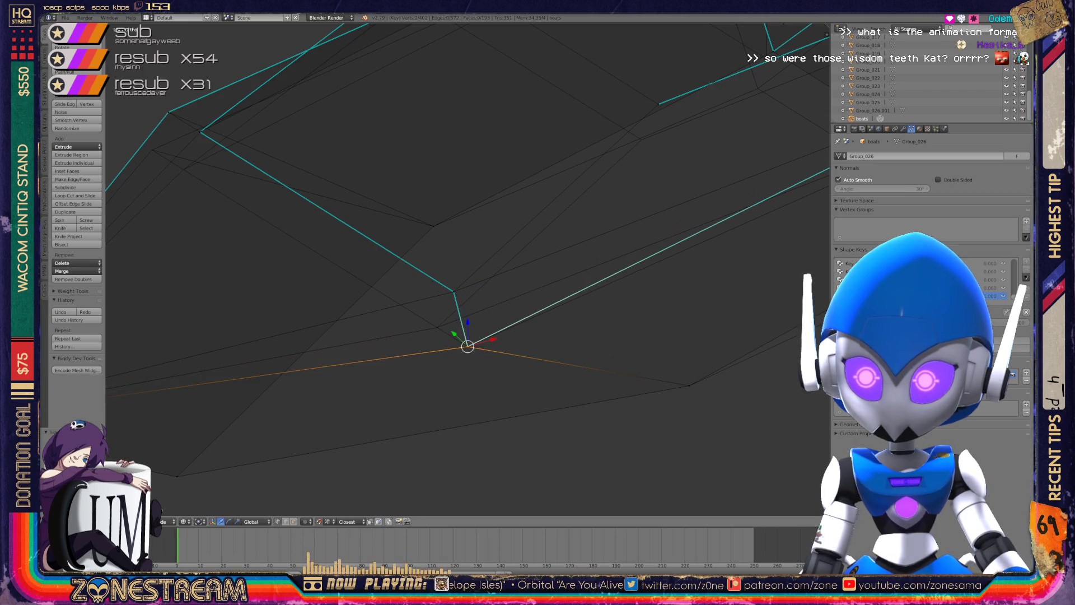
right_click(454, 292)
left_click_drag(454, 292, 438, 327)
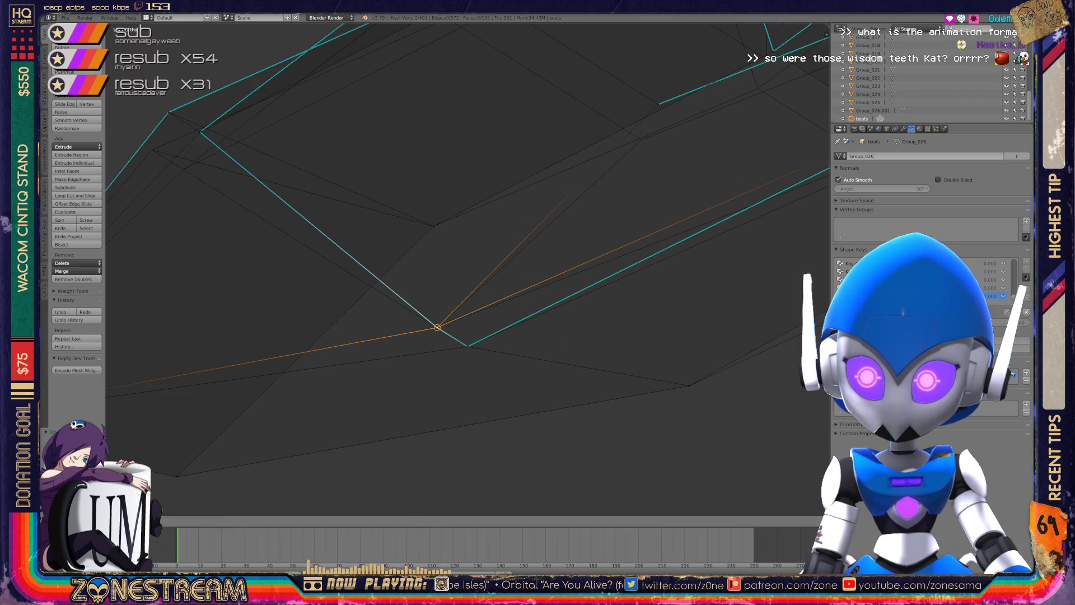
Move a vertex on the lower edge down into line.
scroll(438, 327, "down", 5)
mouse_move(437, 280)
middle_mouse_down()
mouse_move(365, 236)
mouse_move(348, 241)
middle_mouse_up()
scroll(472, 268, "up", 3)
right_click(384, 321)
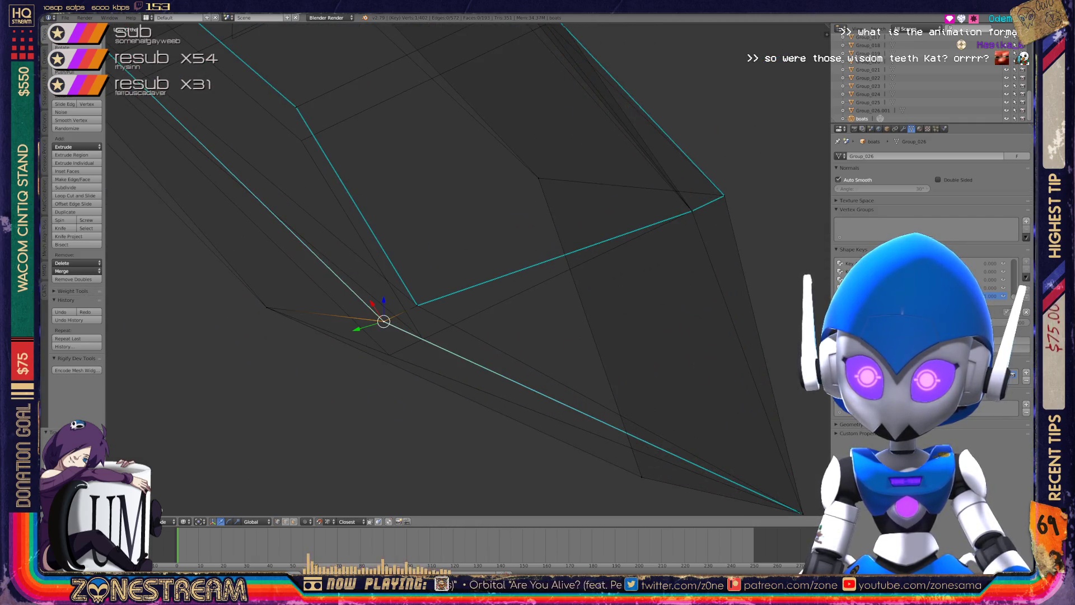
right_click_drag(384, 321, 390, 354)
Raise the next edge vertex and the lower vertex upward into position.
right_click(418, 306)
mouse_move(418, 305)
middle_mouse_down()
mouse_move(422, 338)
mouse_move(554, 396)
mouse_move(335, 304)
middle_mouse_up()
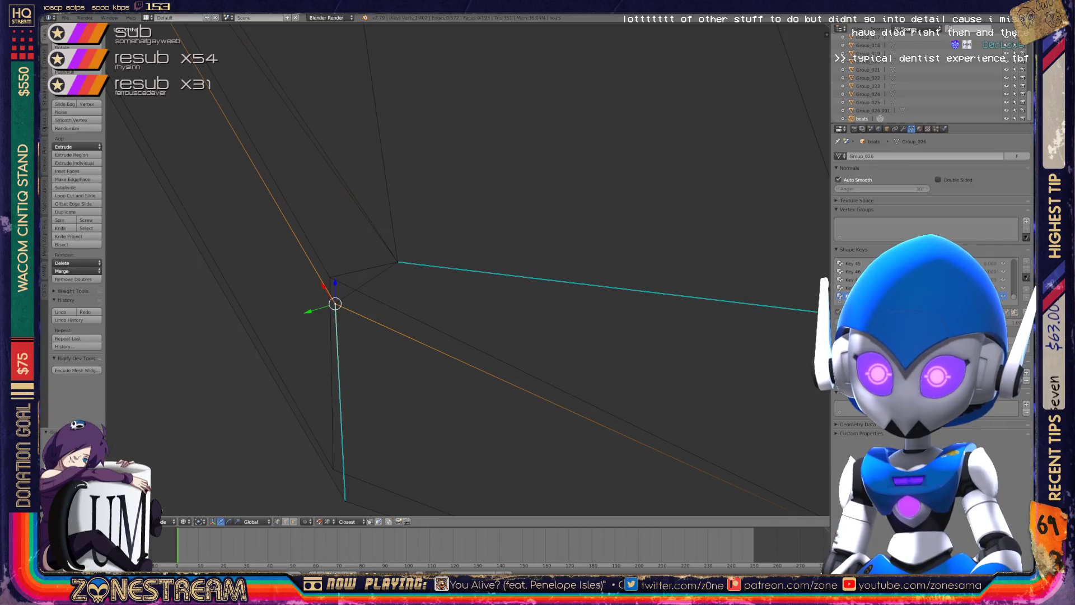
key("g")
key("Return")
middle_click_drag(330, 277, 331, 201, "shift")
right_click(345, 424)
key("g")
key("Return")
Move another corner vertex into place, nudging it slightly right.
mouse_move(334, 388)
middle_mouse_down()
mouse_move(427, 303)
mouse_move(252, 331)
mouse_move(364, 224)
mouse_move(498, 238)
mouse_move(373, 251)
mouse_move(307, 233)
middle_mouse_up()
scroll(307, 233, "up", 3)
middle_click_drag(192, 211, 200, 291, "shift")
right_click(450, 278, "shift")
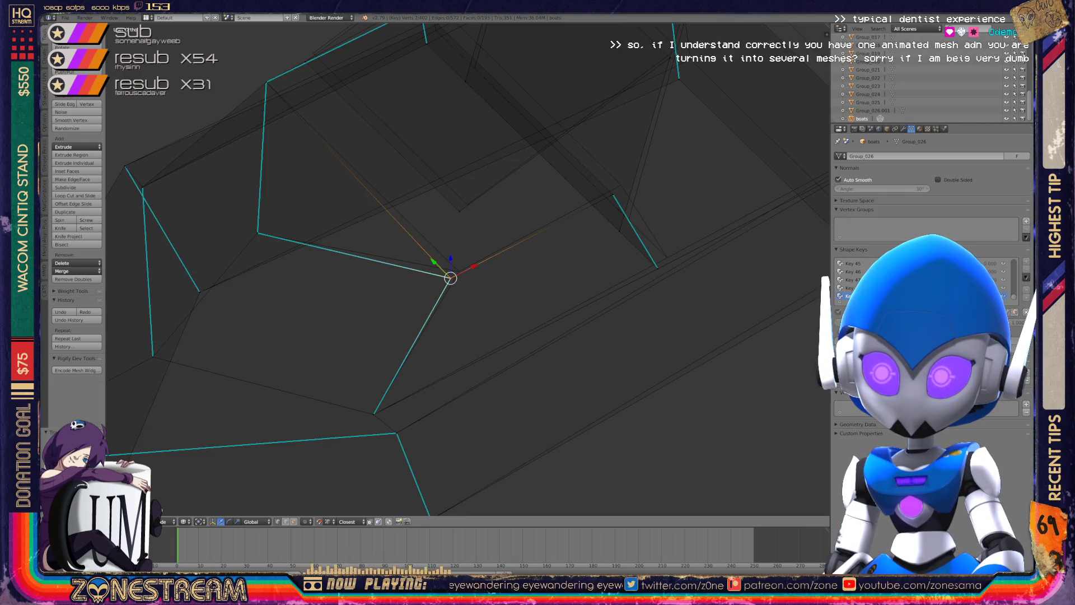
middle_click_drag(392, 252, 347, 263)
middle_click_drag(411, 269, 526, 247)
mouse_move(347, 39)
middle_mouse_down()
mouse_move(420, 48)
mouse_move(448, 68)
middle_mouse_up()
middle_click_drag(562, 175, 706, 247)
key("g")
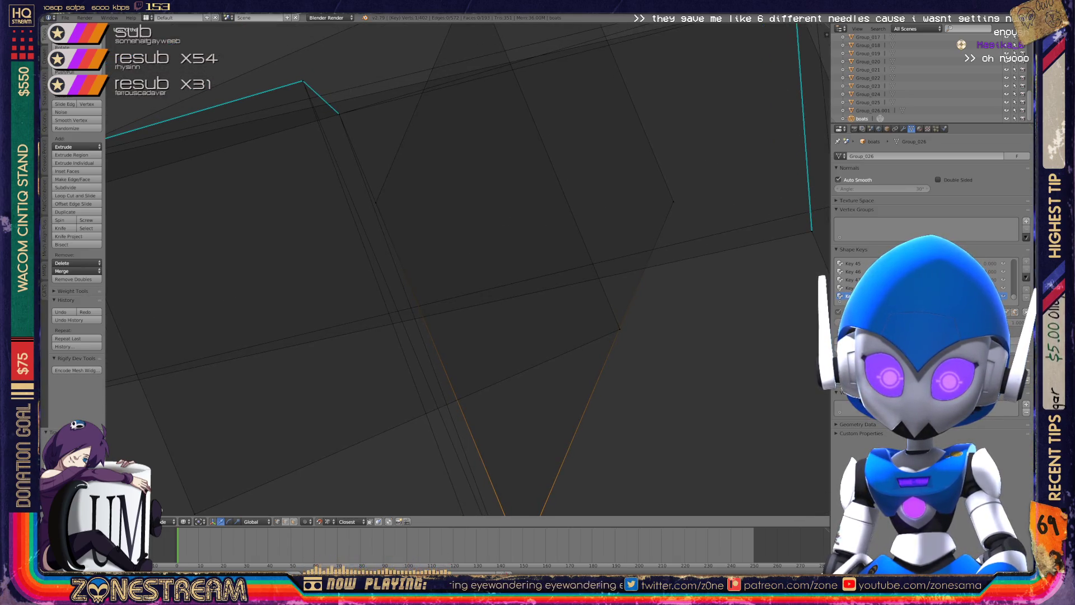
middle_click_drag(706, 246, 750, 276)
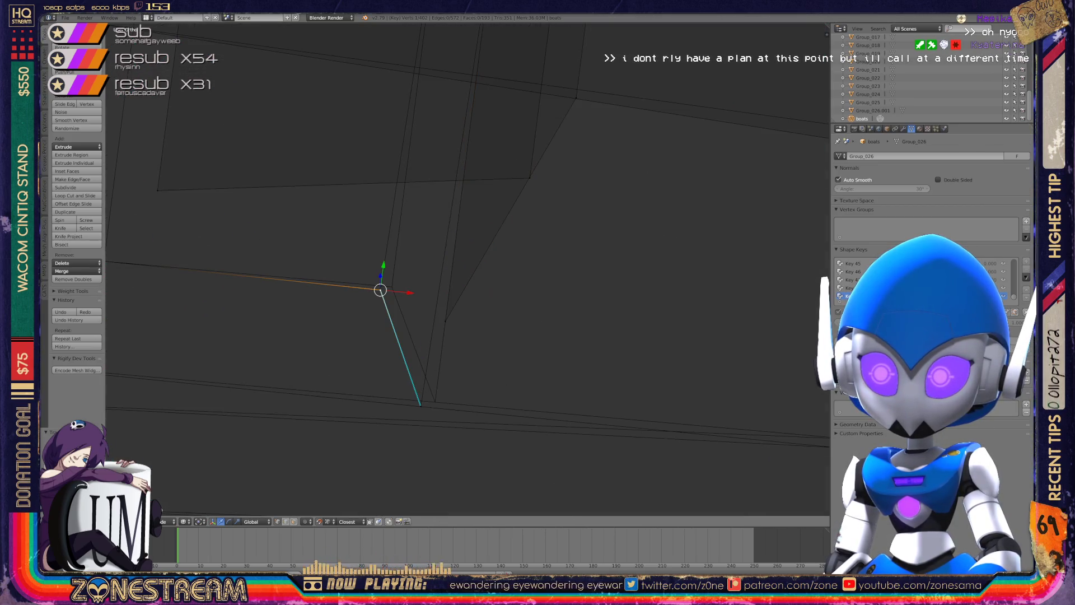
left_click_drag(380, 290, 392, 287)
Shift the lower end vertex of the edge to the right.
right_click(421, 405)
left_click_drag(420, 404, 435, 401)
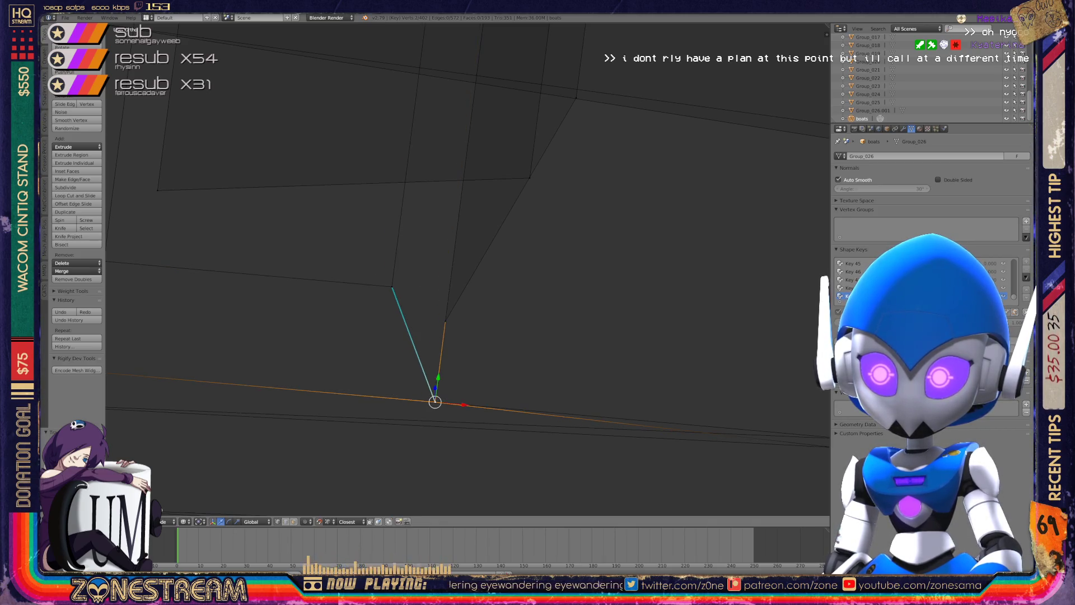
scroll(435, 401, "down", 5)
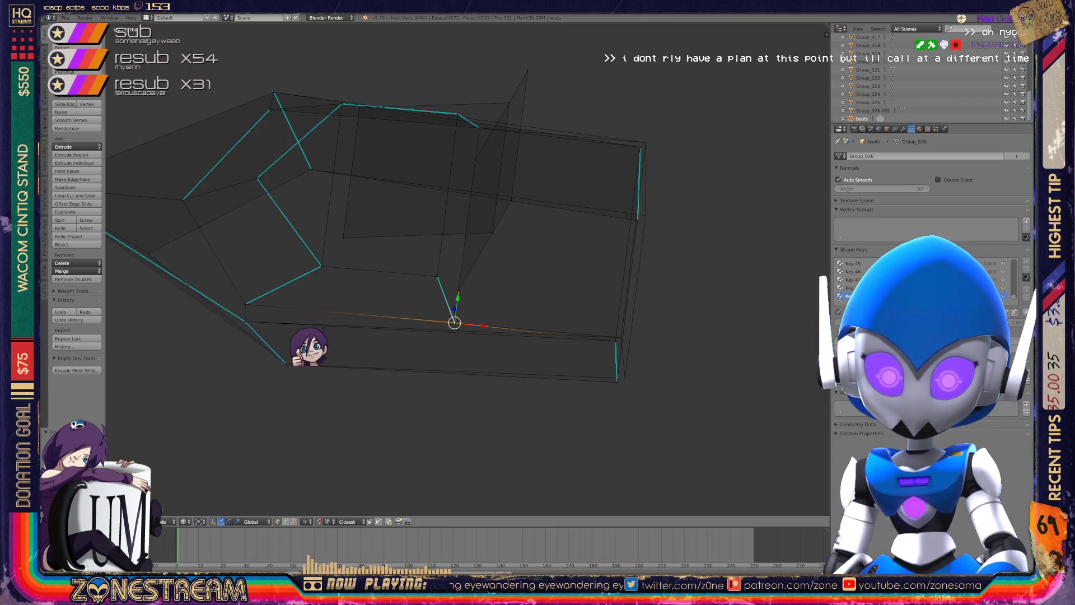
Move the cyan edge's upper vertex up-right and nudge its lower vertex right and up.
scroll(455, 331, "up", 6)
right_click(455, 345)
left_click_drag(455, 345, 475, 332)
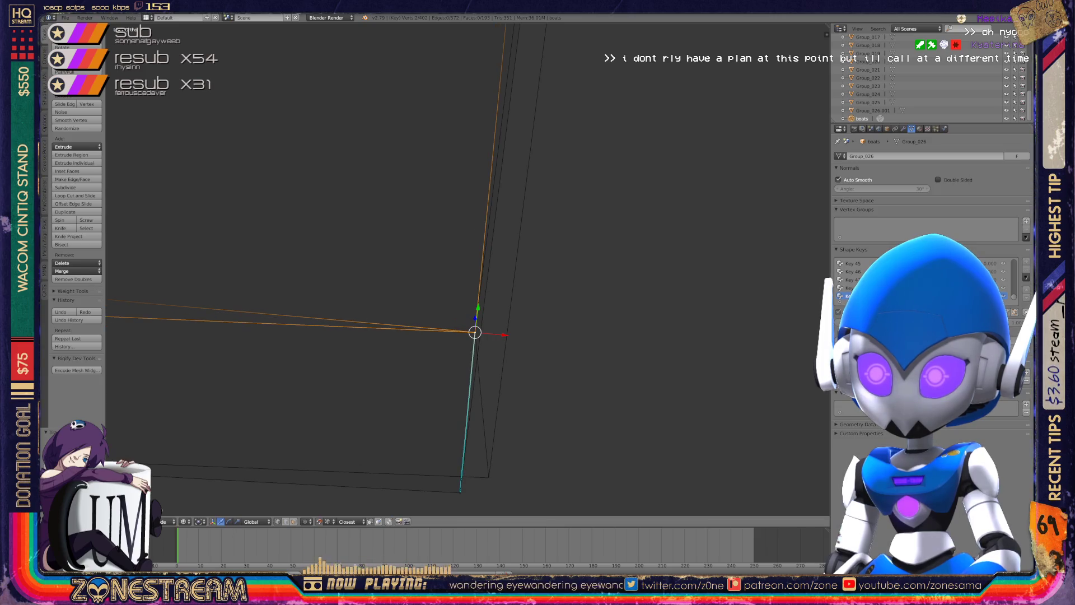
middle_click_drag(474, 332, 443, 277, "shift")
right_click(428, 437)
left_click_drag(428, 437, 456, 420)
mouse_move(456, 420)
middle_mouse_down()
mouse_move(521, 392)
mouse_move(324, 395)
middle_mouse_up()
Reposition the cyan edge's lower vertex and nudge its upper vertex slightly up-right.
scroll(521, 392, "down", 5)
scroll(468, 269, "up", 5)
middle_click_drag(468, 269, 469, 234, "shift")
right_click(446, 351)
key("g")
left_click(456, 346)
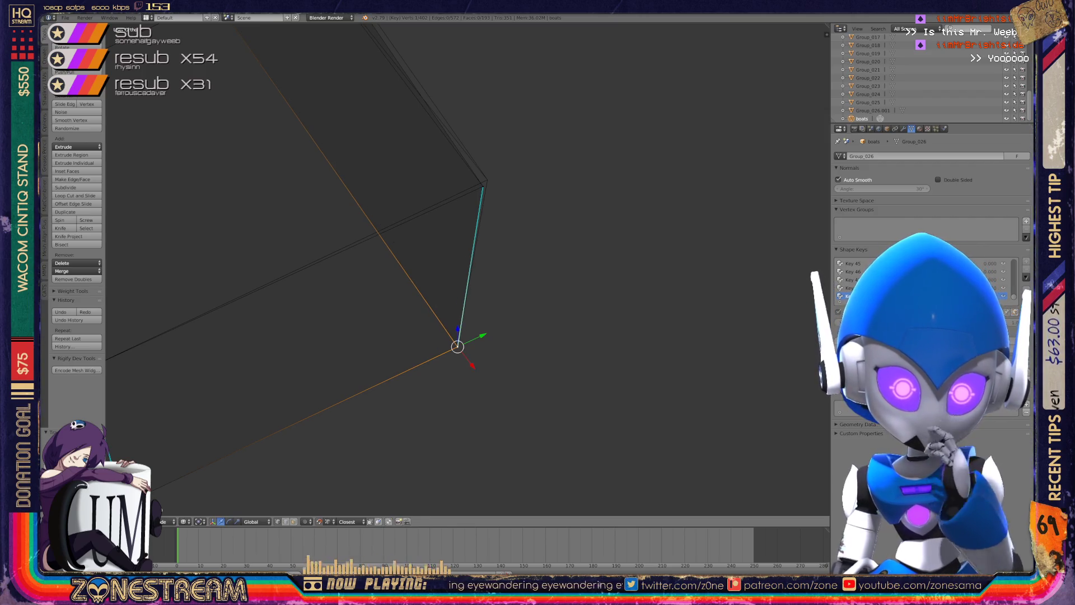
middle_click_drag(458, 347, 445, 413, "shift")
right_click(473, 253)
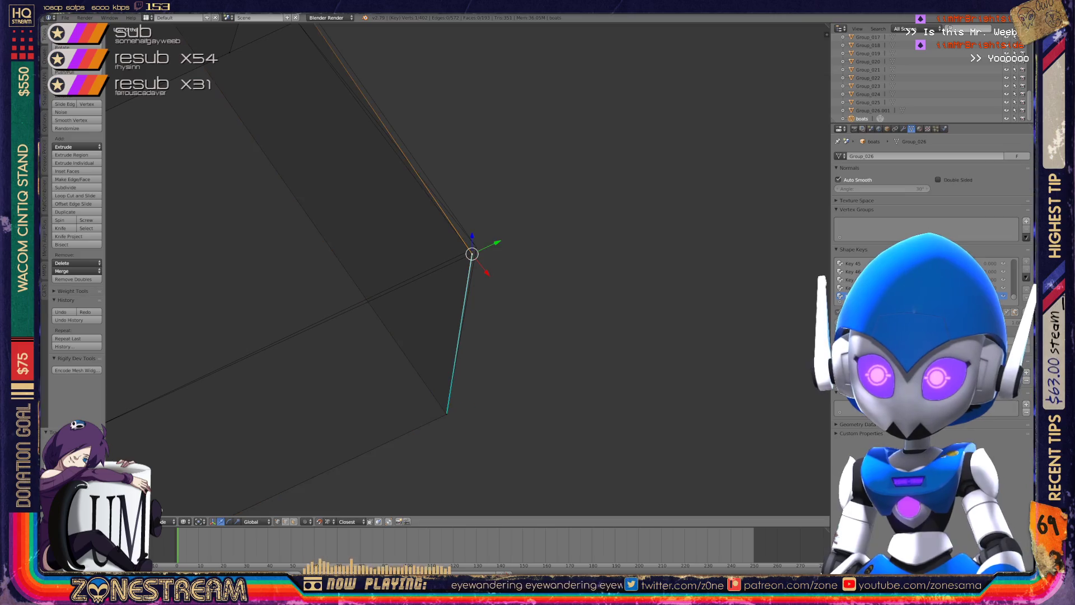
left_click_drag(472, 254, 476, 247)
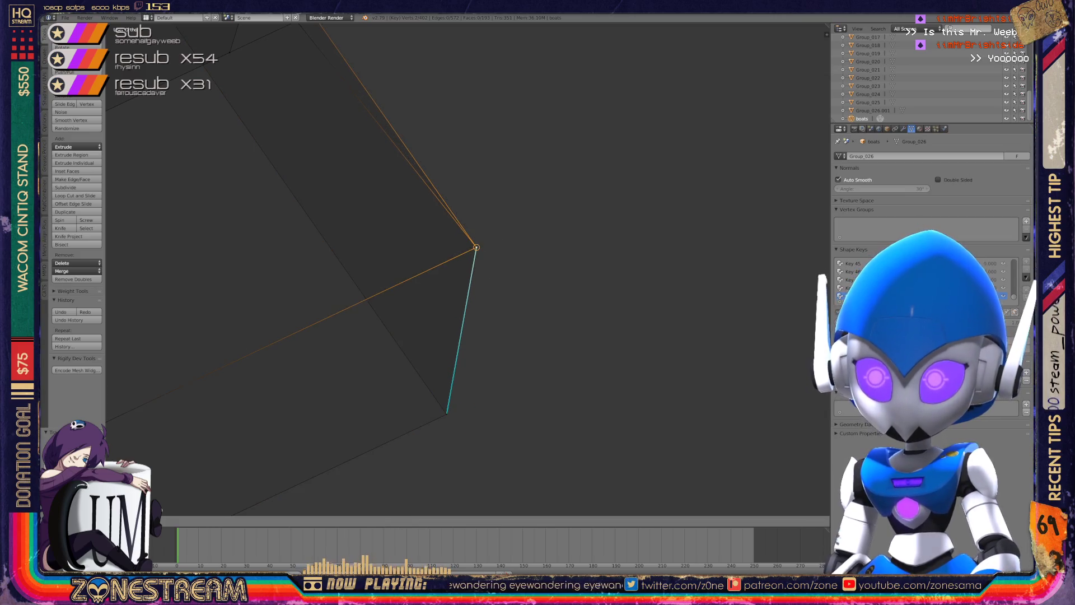
Orbit out to inspect the whole mesh, then return to Object Mode.
mouse_move(476, 247)
middle_mouse_down()
mouse_move(431, 207)
mouse_move(364, 184)
mouse_move(486, 178)
middle_mouse_up()
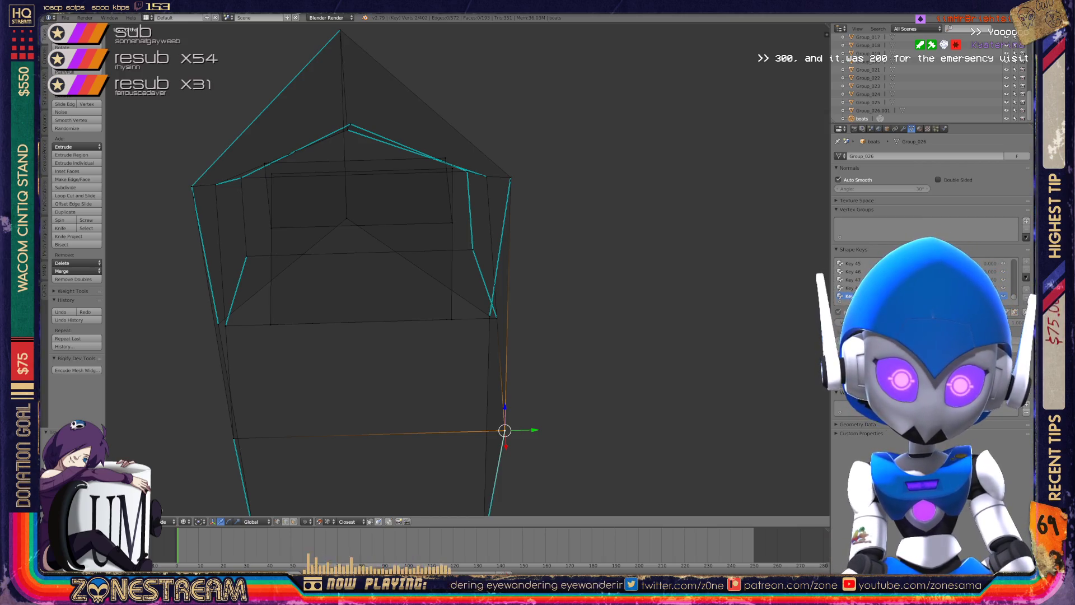
mouse_move(486, 178)
middle_mouse_down()
mouse_move(336, 269)
mouse_move(263, 205)
middle_mouse_up()
key("Tab")
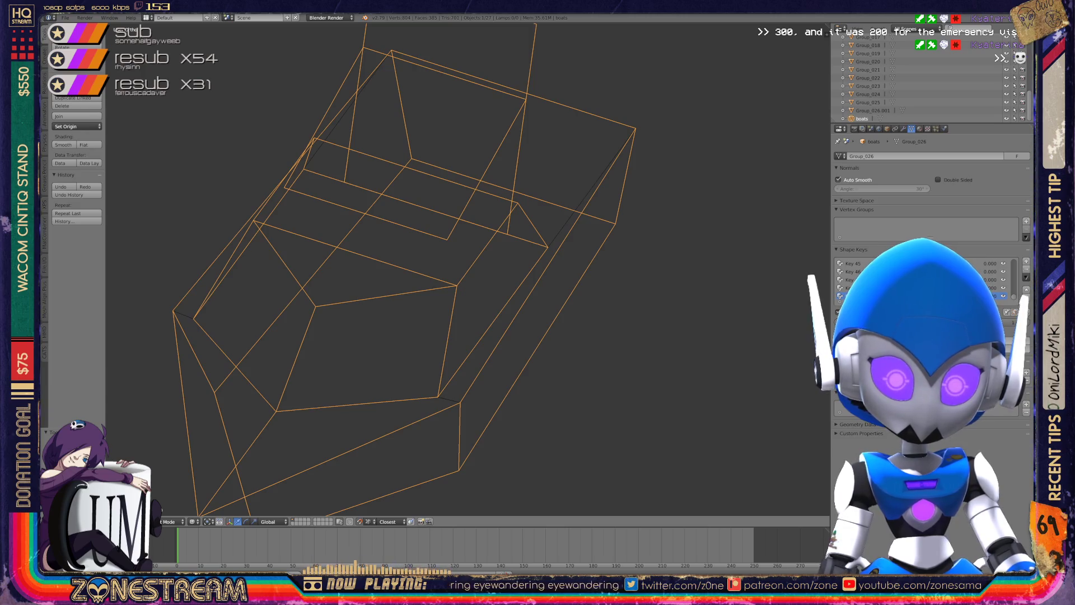
Orbit and pan to frame the long boot piece's tip, toggling Edit Mode.
scroll(414, 263, "down", 2)
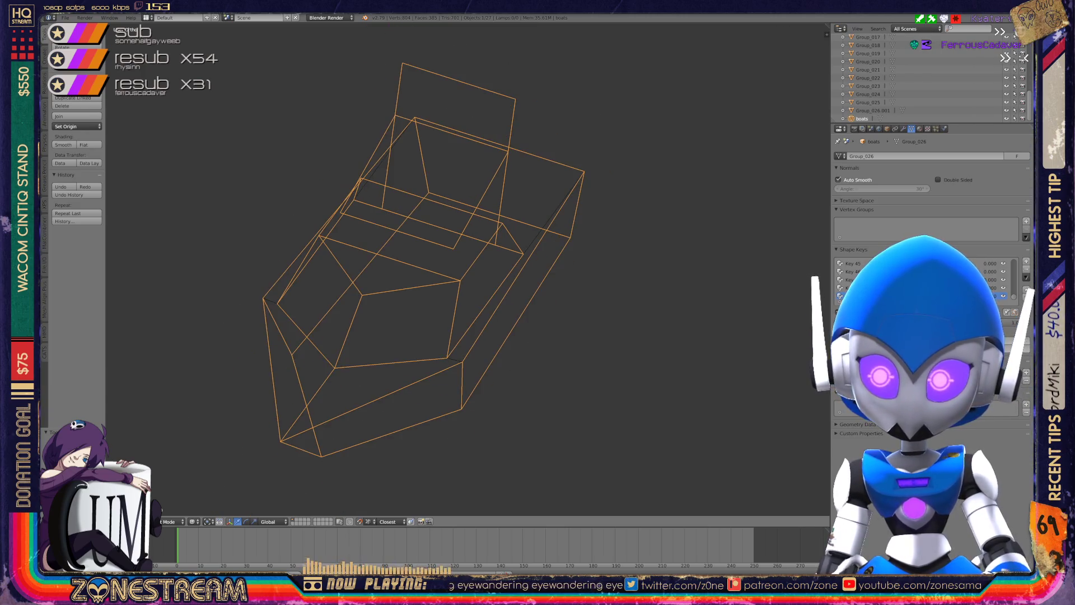
middle_click_drag(414, 263, 571, 224)
key("Tab")
scroll(481, 224, "up", 5)
key("Tab")
key("Tab")
scroll(393, 224, "up", 4)
middle_click_drag(504, 241, 532, 210, "shift")
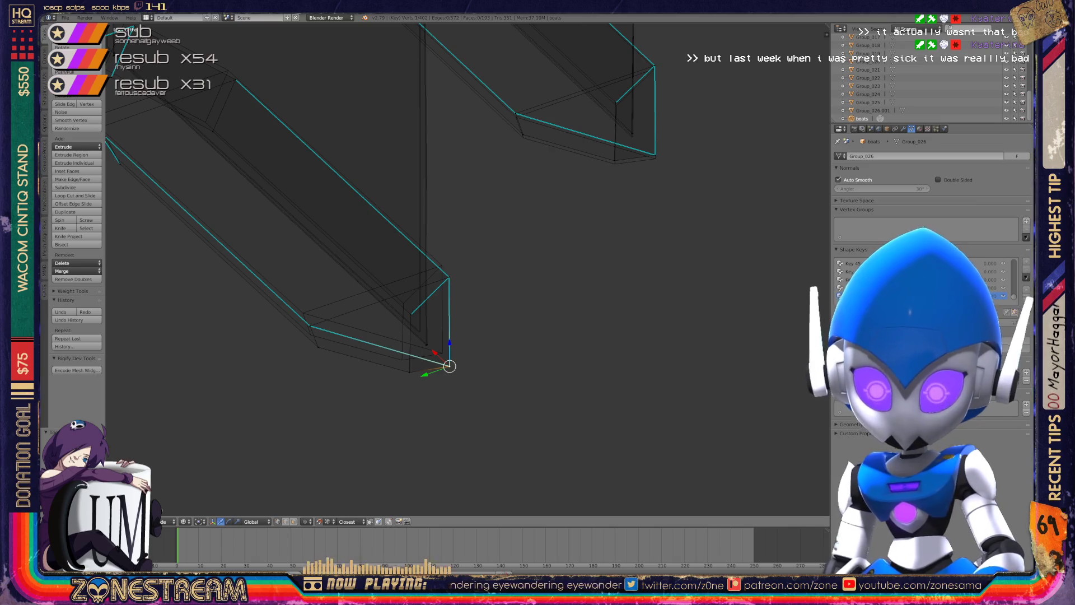
Move the tip's corner vertices up-left into line.
left_click_drag(449, 366, 443, 353)
scroll(431, 299, "up", 4)
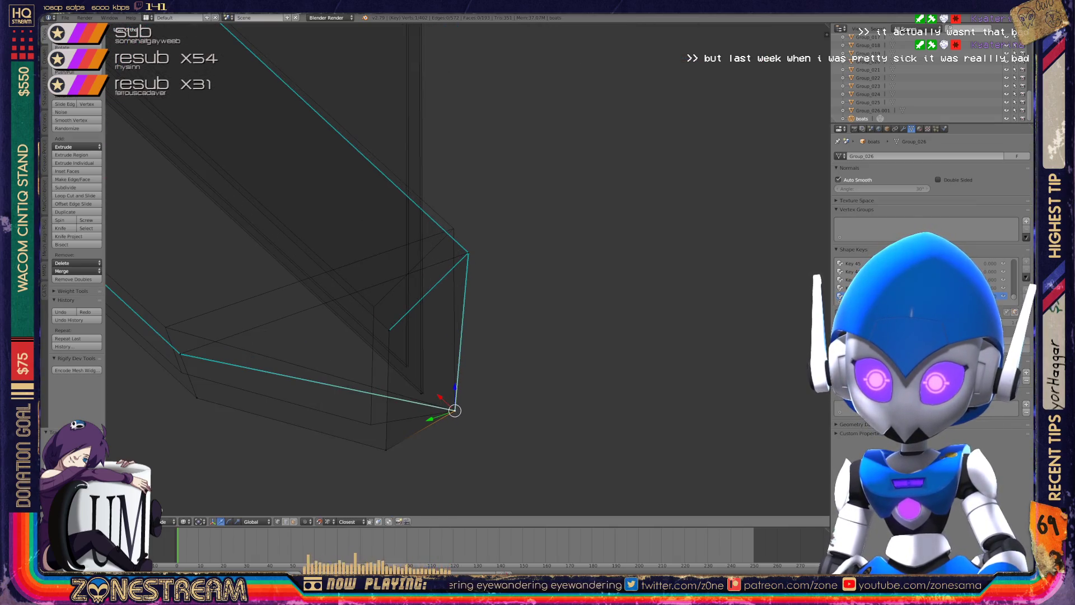
mouse_move(359, 425)
middle_mouse_down("shift")
mouse_move(415, 423)
mouse_move(530, 446)
middle_mouse_up("shift")
left_click_drag(367, 399, 352, 373)
right_click(384, 443)
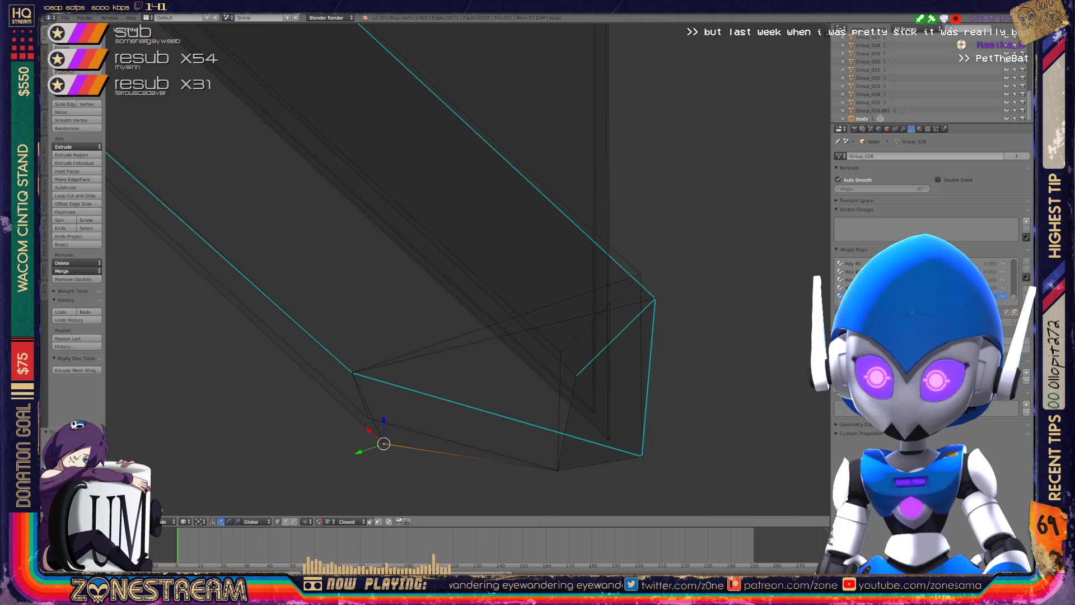
key("g")
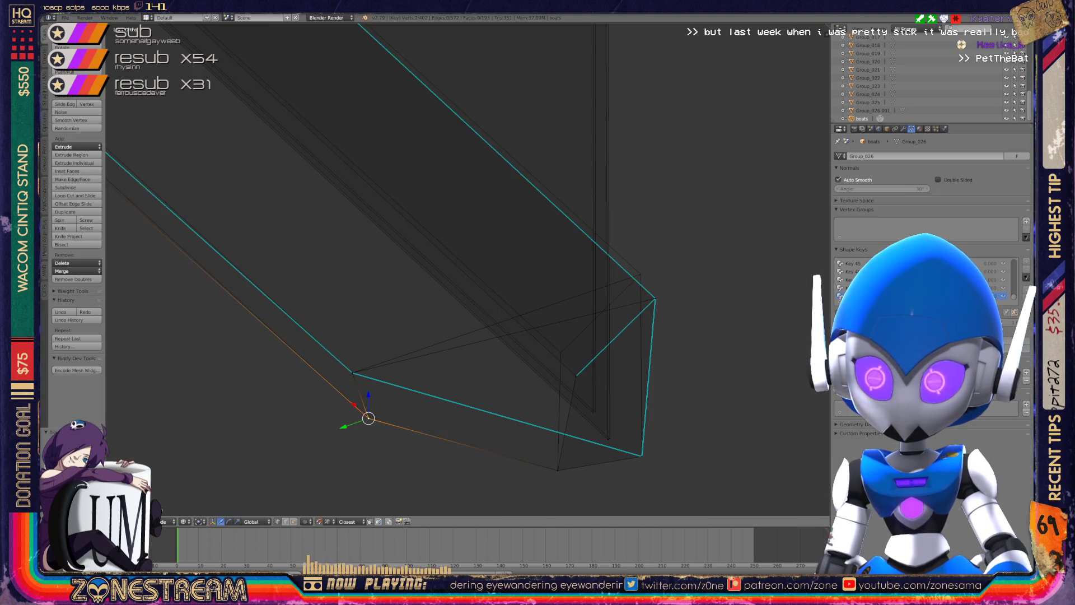
Slide the next two tip vertices up their edges onto their neighbours.
middle_click_drag(426, 269, 371, 248)
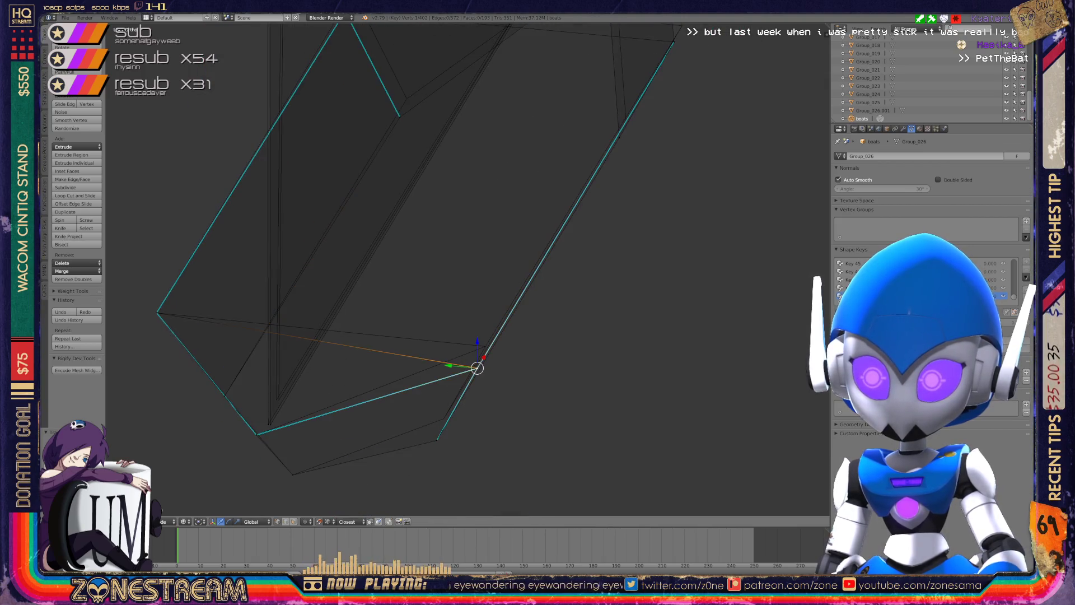
left_click_drag(477, 368, 485, 347)
right_click(437, 440)
key("g")
key("g")
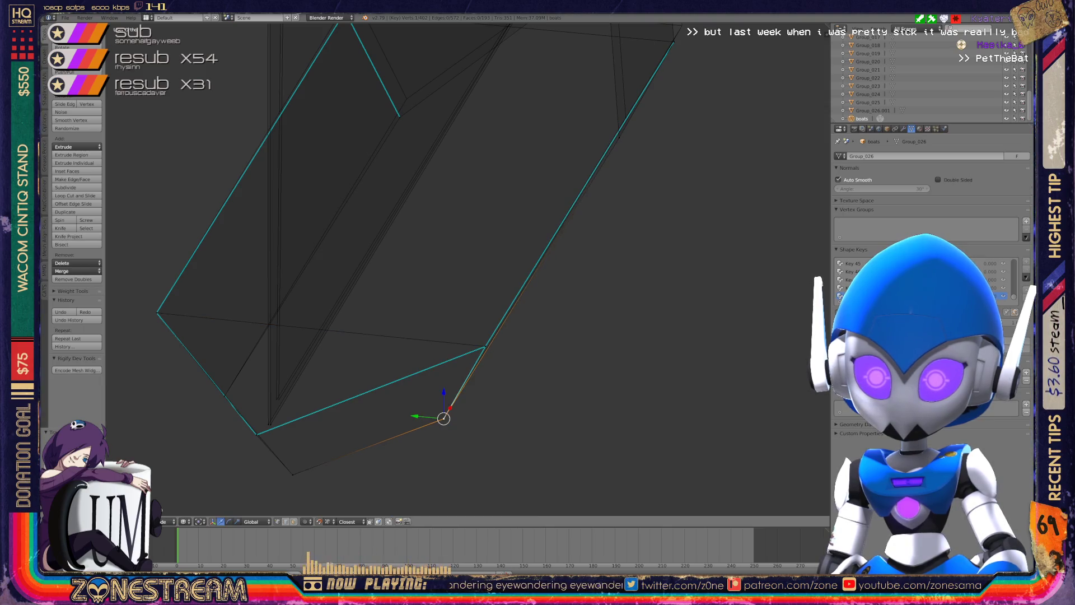
scroll(180, 356, "up", 2)
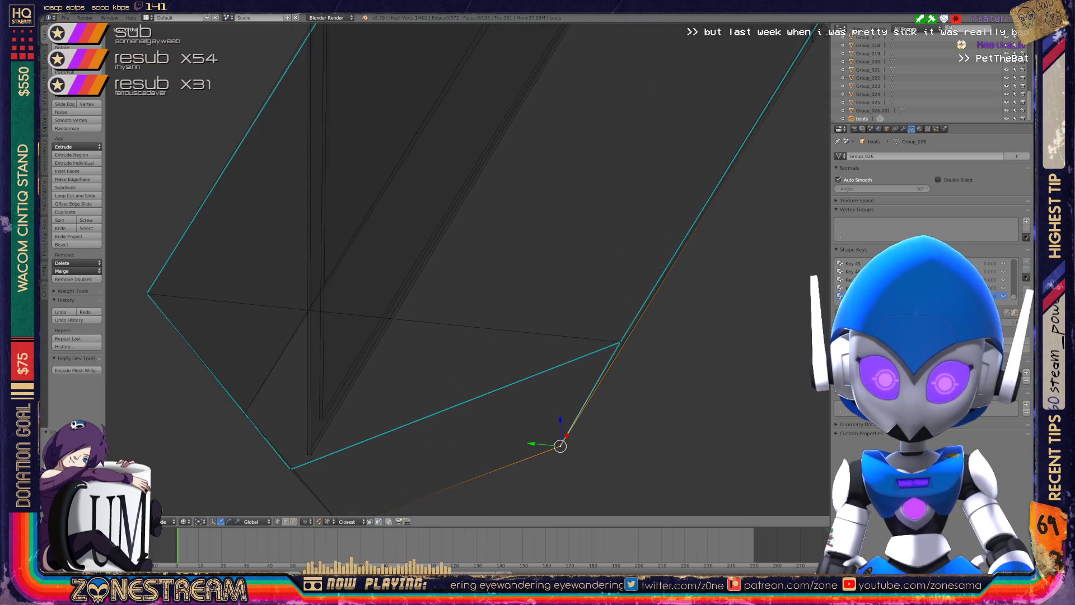
middle_click_drag(560, 392, 622, 395)
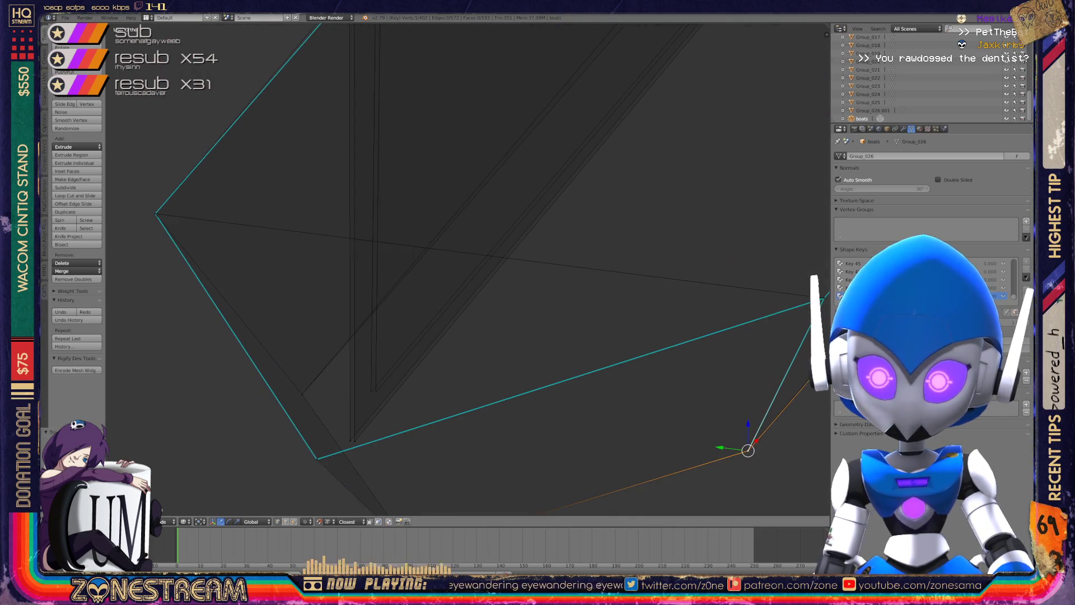
Select the tip corner vertex, then a vertex on the vertical wall.
right_click(348, 440)
right_click(371, 391)
scroll(468, 269, "down", 5)
mouse_move(468, 269)
middle_mouse_down()
mouse_move(487, 224)
mouse_move(530, 182)
middle_mouse_up()
right_click(425, 386)
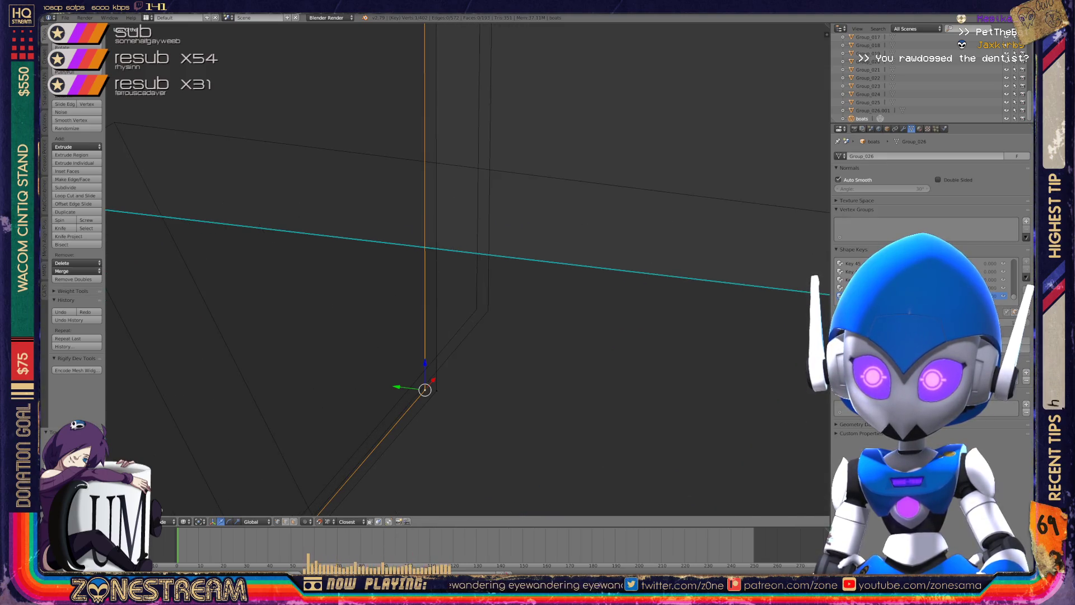
Snap the stray vertices onto the outer and inner box corners.
key("g")
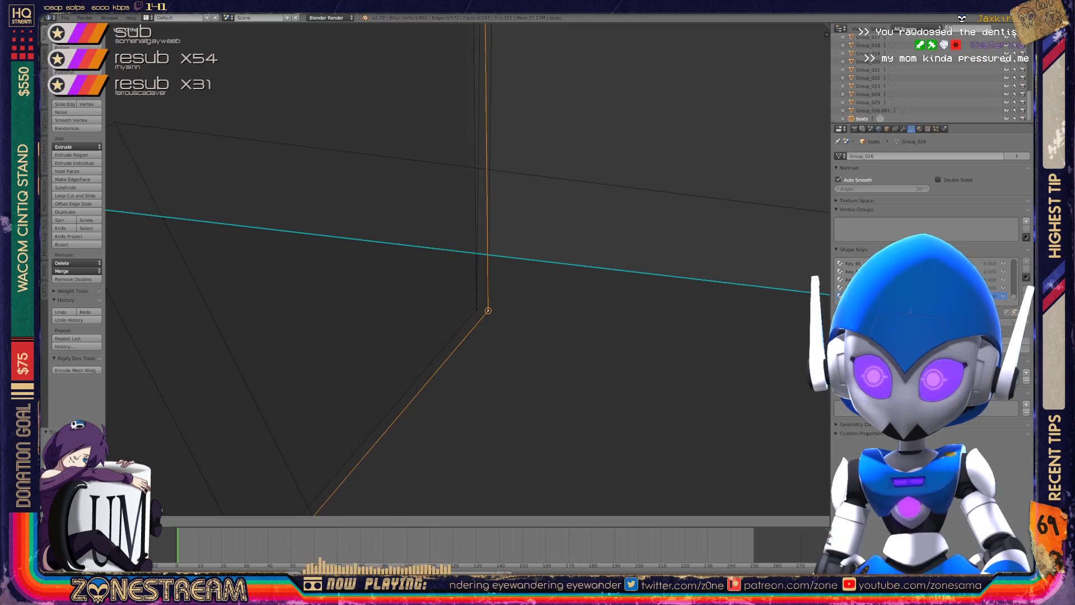
left_click(476, 309)
scroll(477, 310, "down", 3)
scroll(473, 281, "down", 2)
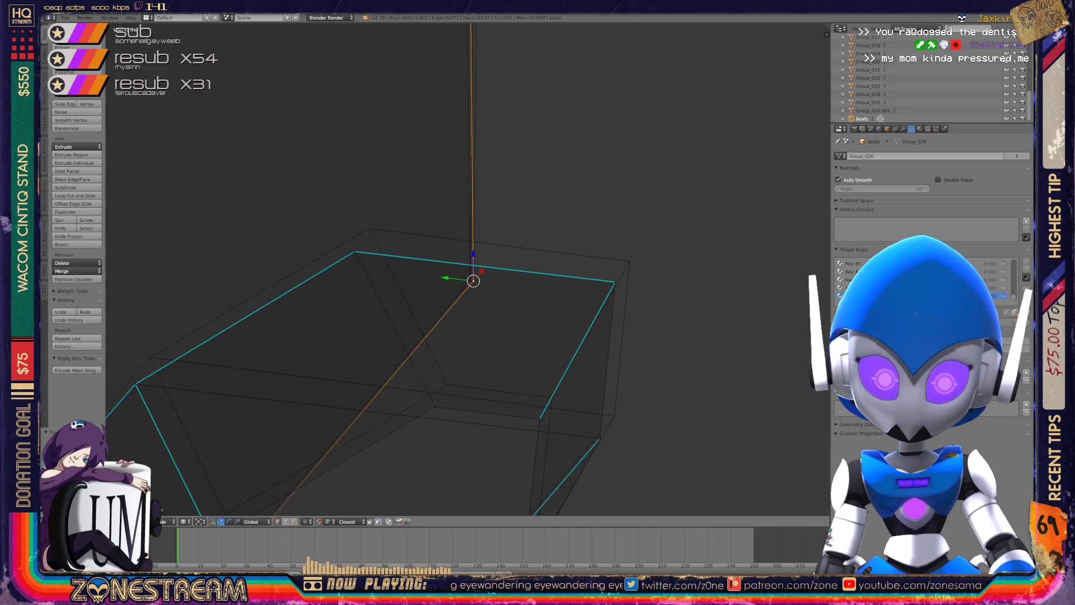
key("g")
left_click(354, 252)
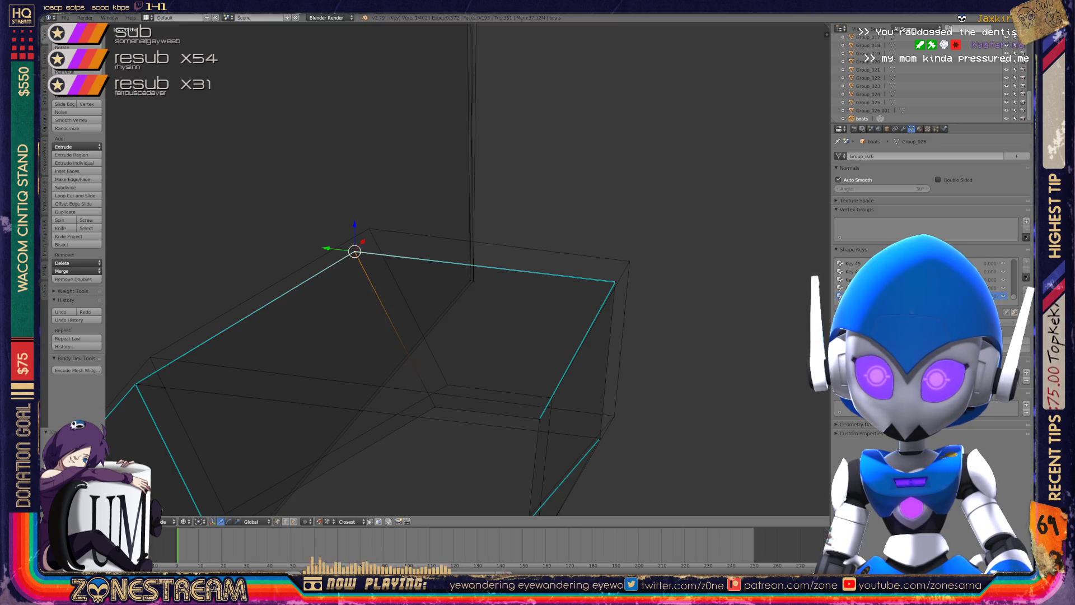
key("g")
key("g")
left_click(436, 407)
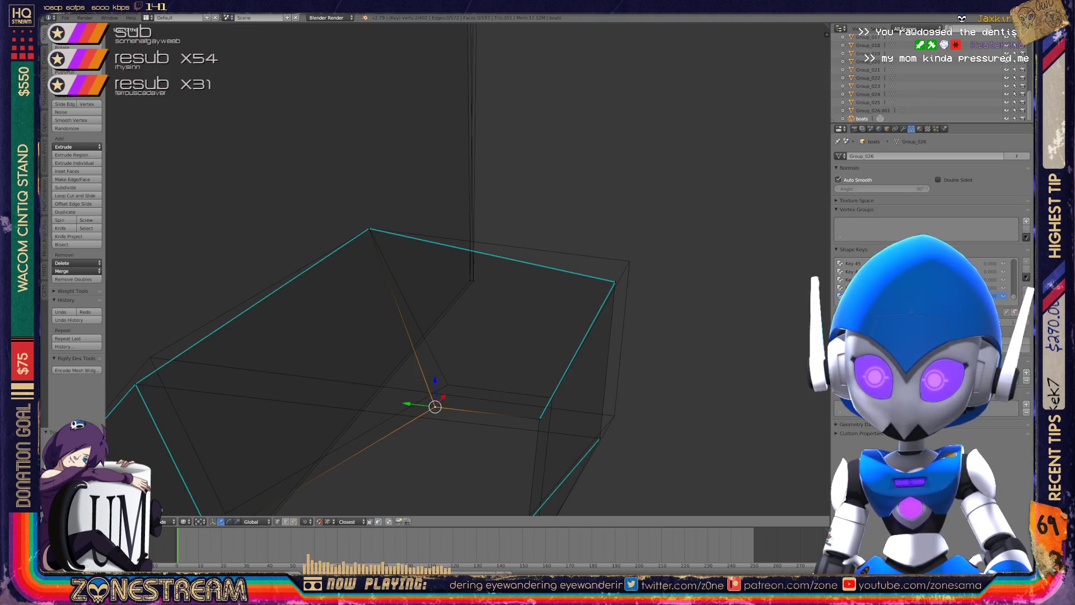
Move the box's right corner vertex and the vertex below it up-right.
middle_click_drag(615, 282, 554, 244, "shift")
right_click(554, 244)
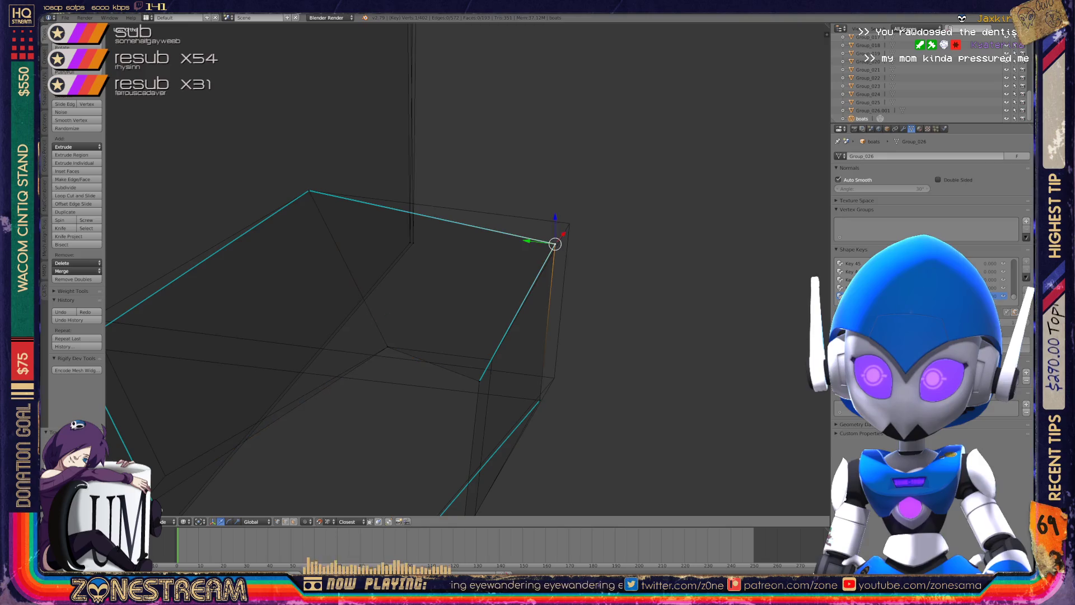
key("g")
right_click(481, 380)
key("g")
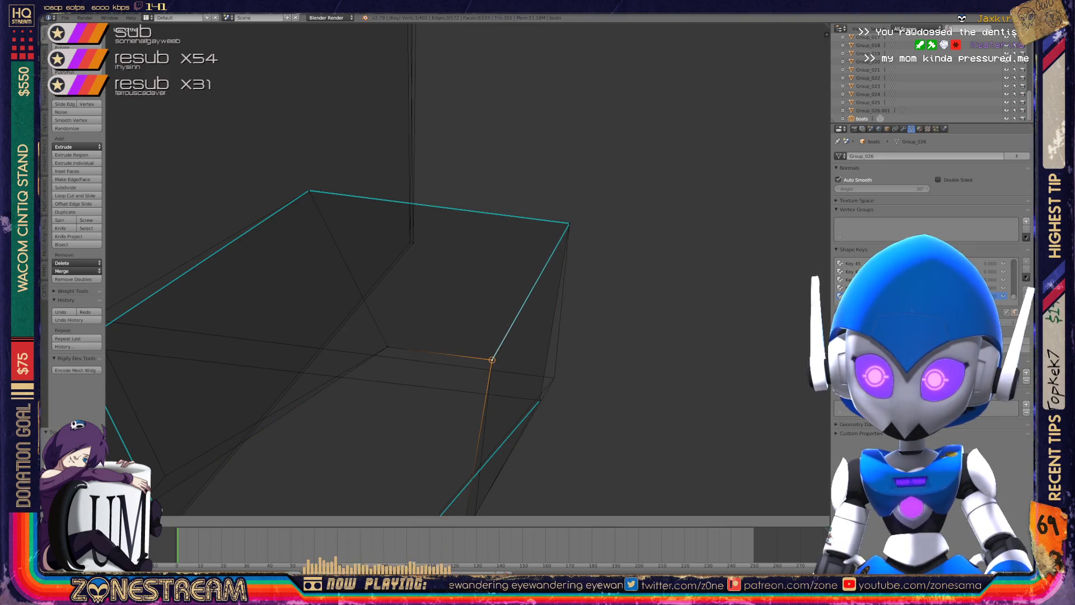
Pull two lower-edge vertices of the long piece up-right into a straight line.
middle_click_drag(465, 280, 560, 252)
scroll(468, 269, "up", 2)
right_click(492, 386)
left_click_drag(492, 385, 514, 368)
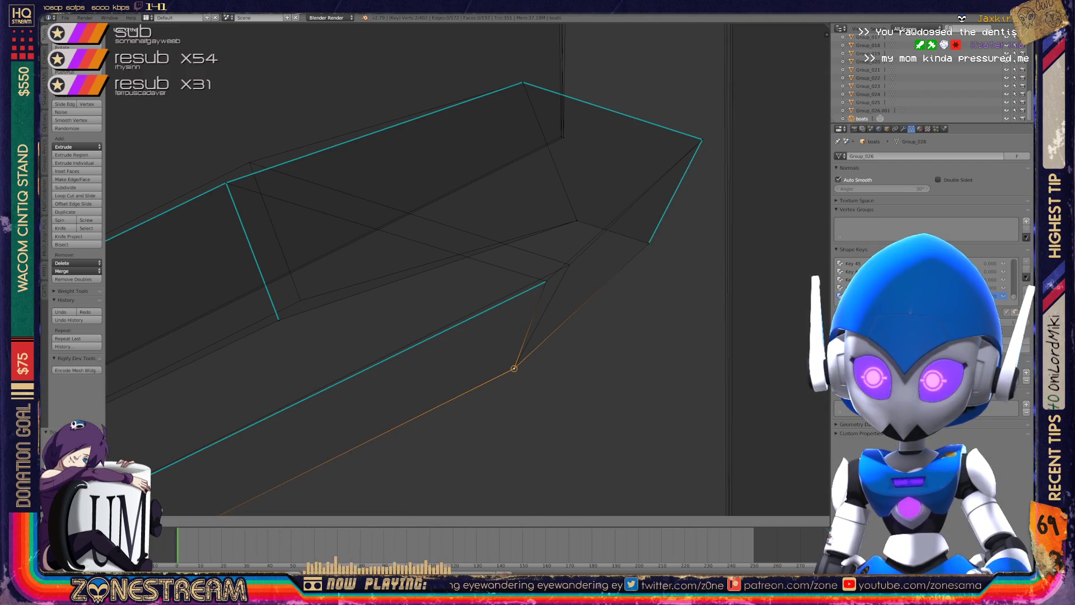
right_click(546, 281)
left_click_drag(546, 282, 569, 264)
key("ctrl+z")
middle_click_drag(569, 264, 693, 273, "shift")
Align the vertex near the lower edge and lift the upper corner vertex.
right_click(402, 326)
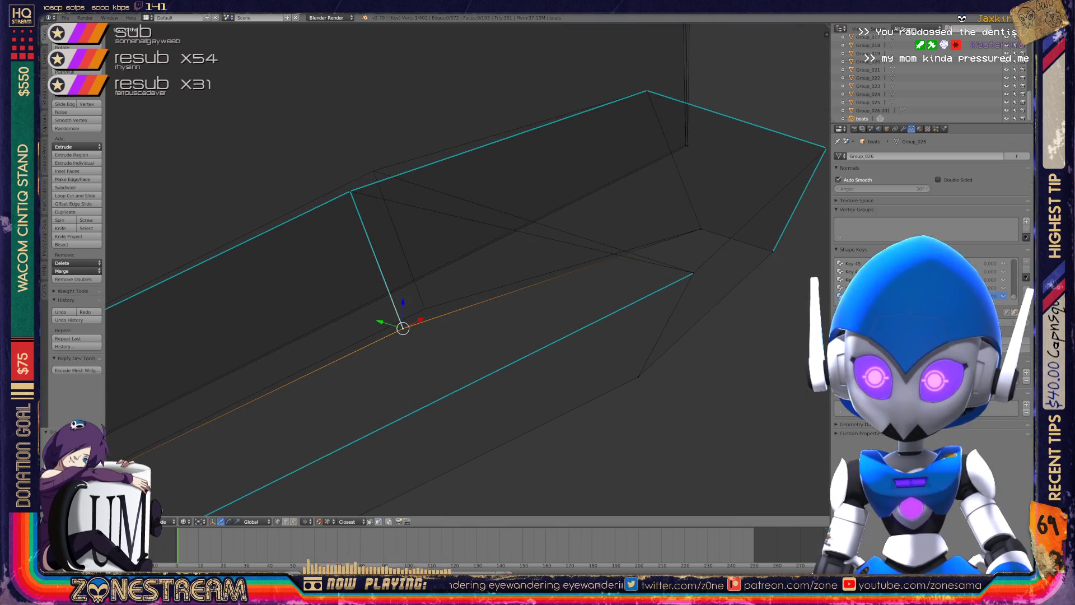
left_click_drag(402, 327, 418, 311)
right_click(350, 192)
left_click_drag(351, 191, 373, 171)
middle_click_drag(374, 171, 175, 167, "shift")
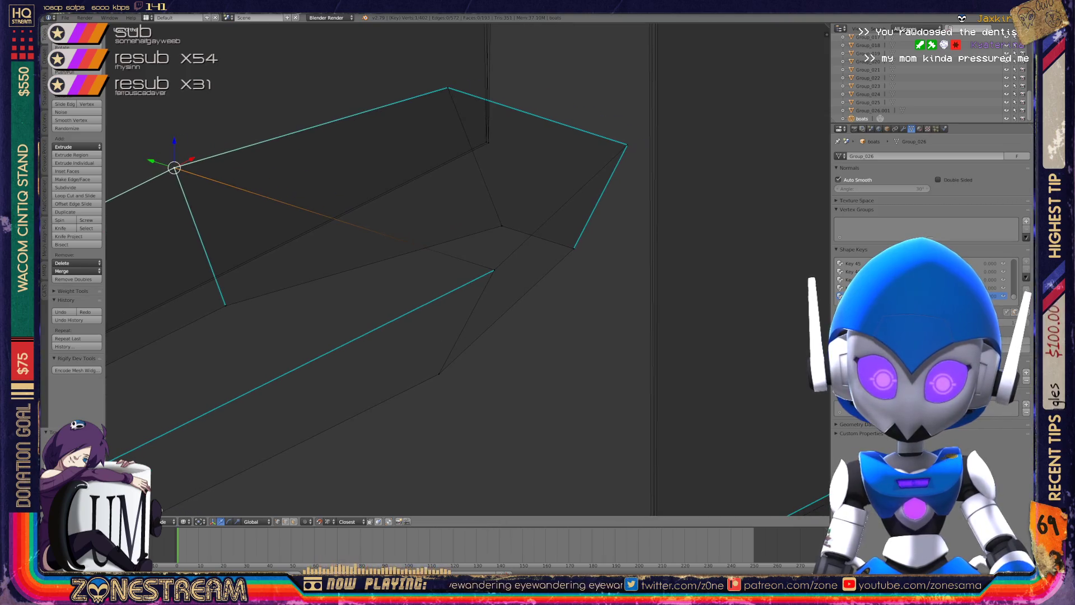
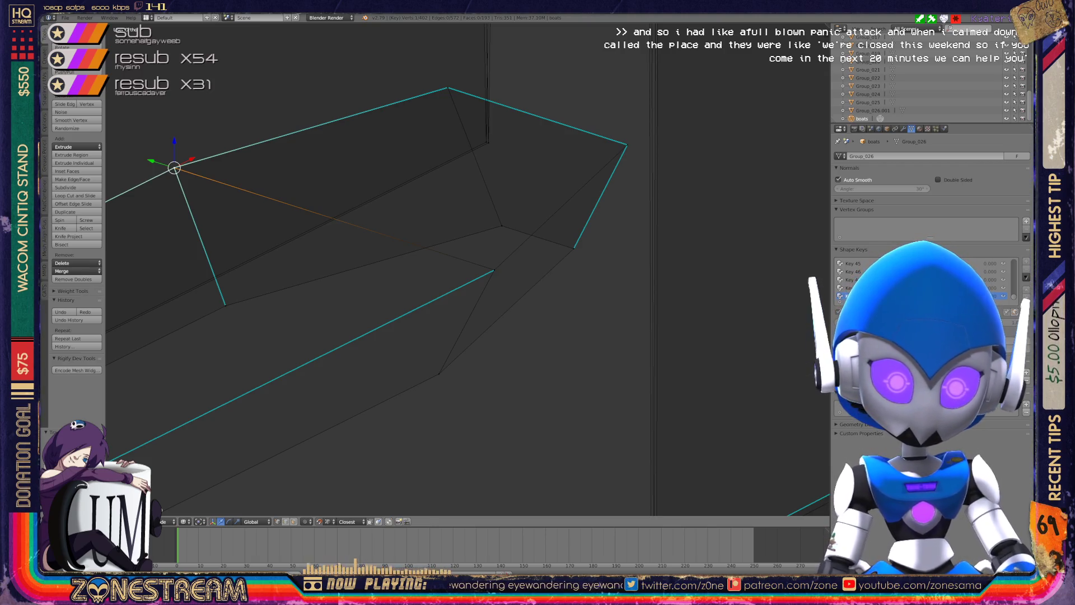
Inspect both boat pieces in Object Mode, then return to editing the hull vertices.
scroll(467, 269, "down", 5)
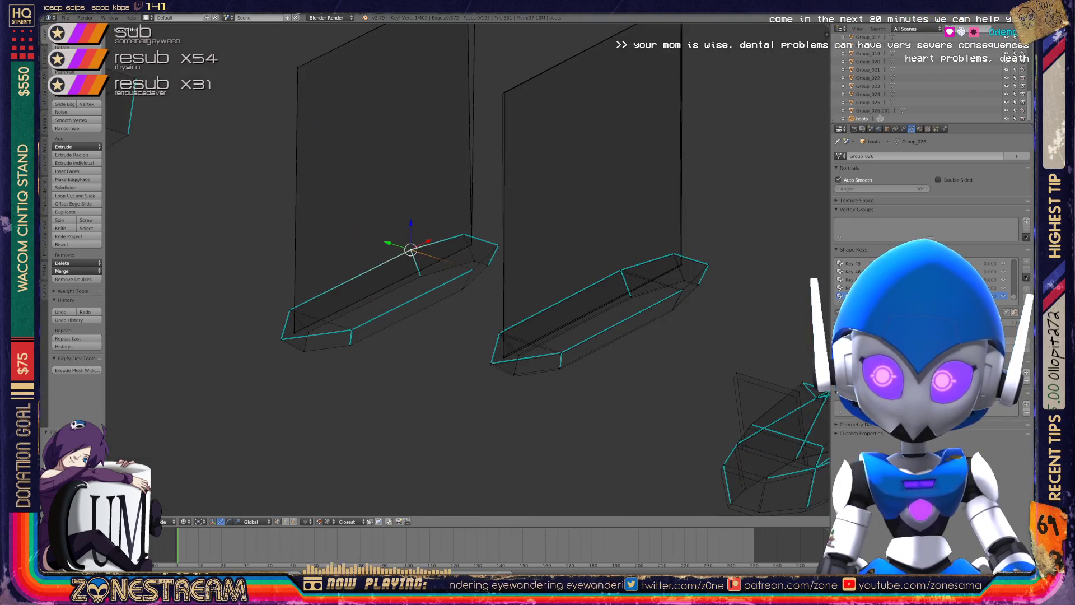
mouse_move(467, 269)
middle_mouse_down()
mouse_move(488, 218)
mouse_move(468, 274)
mouse_move(504, 235)
mouse_move(291, 313)
mouse_move(330, 288)
mouse_move(367, 310)
mouse_move(375, 272)
mouse_move(420, 247)
middle_mouse_up()
right_click(324, 300)
key("Tab")
key("a")
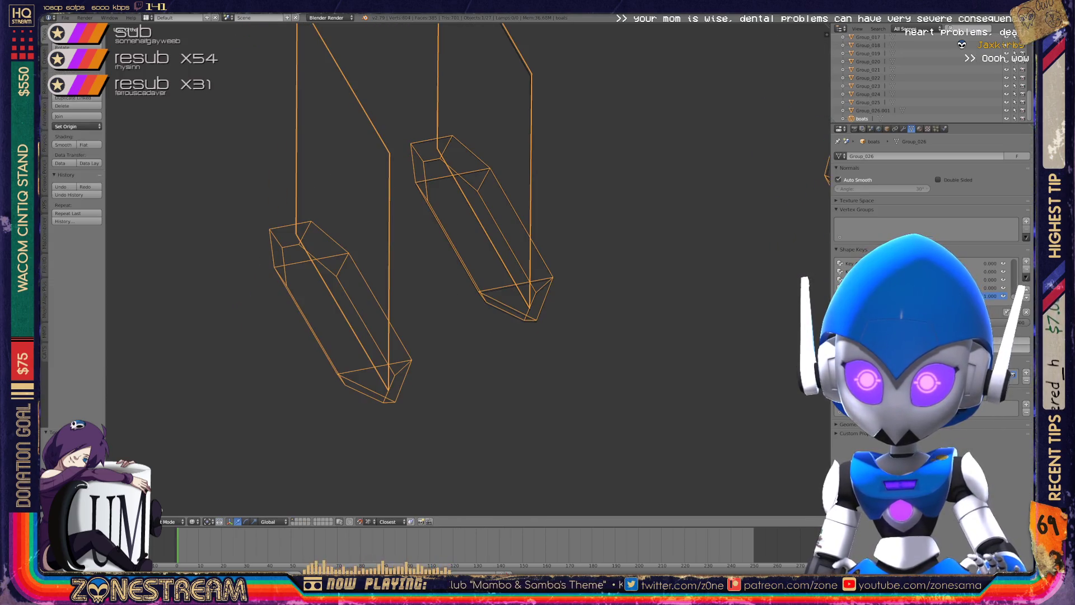
scroll(426, 263, "up", 6)
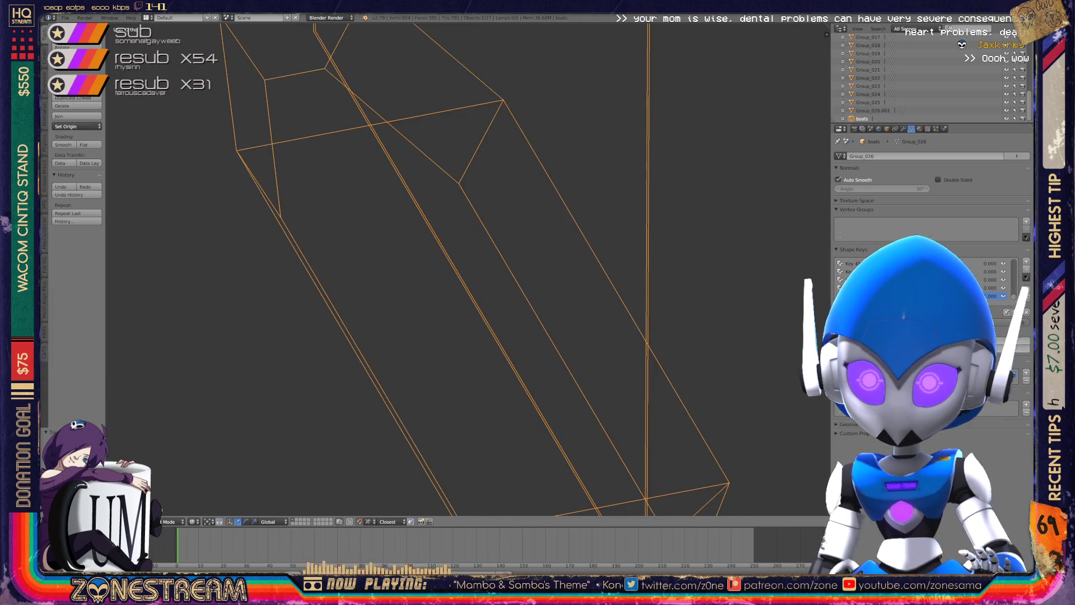
scroll(426, 263, "down", 6)
mouse_move(426, 263)
middle_mouse_down()
mouse_move(448, 254)
mouse_move(106, 241)
middle_mouse_up()
middle_click_drag(425, 263, 459, 247)
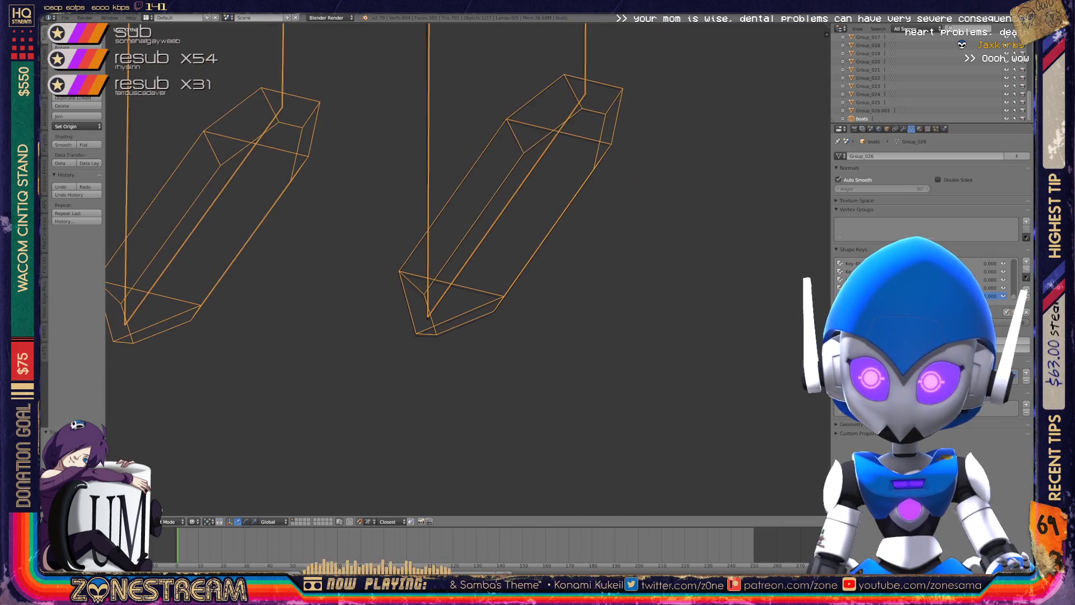
key("Tab")
scroll(504, 252, "up", 8)
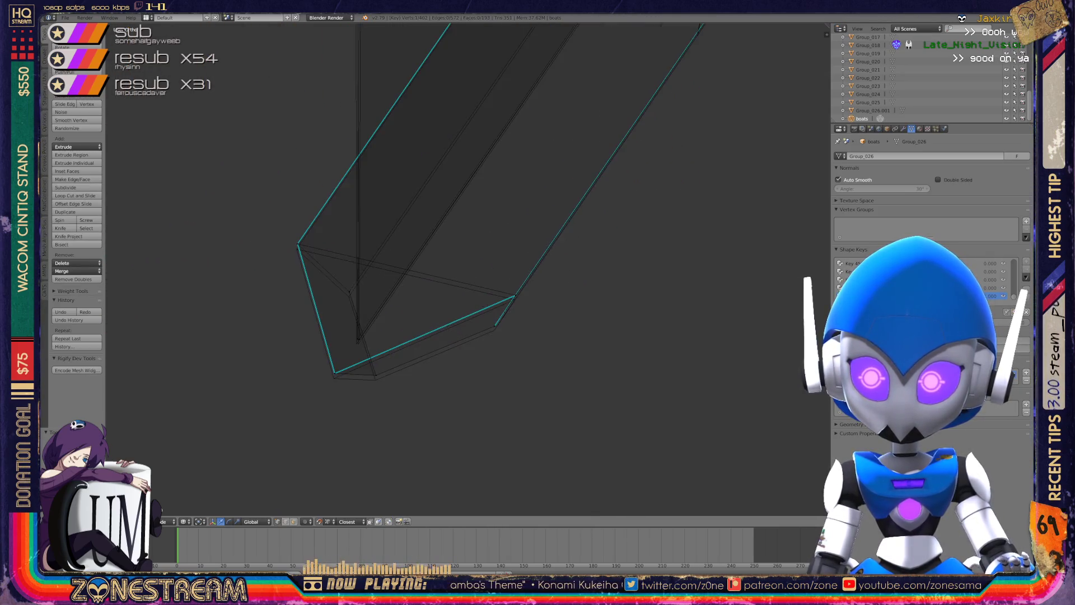
Nudge two selected hull vertices and the hull's bottom corner vertex slightly downward.
left_click(224, 196, "shift")
left_click_drag(224, 176, 223, 188)
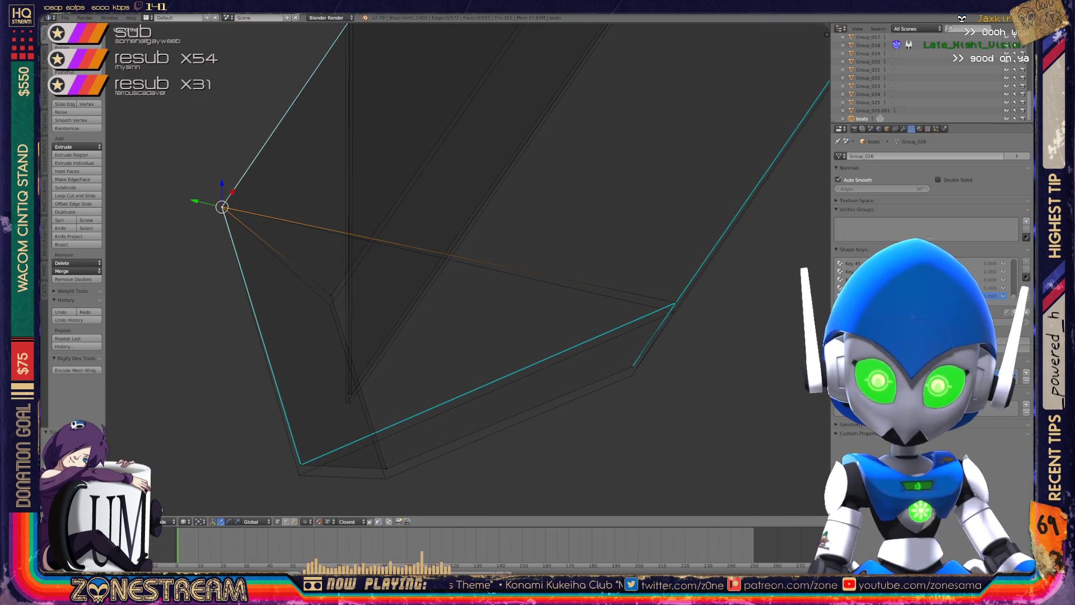
left_click(331, 295)
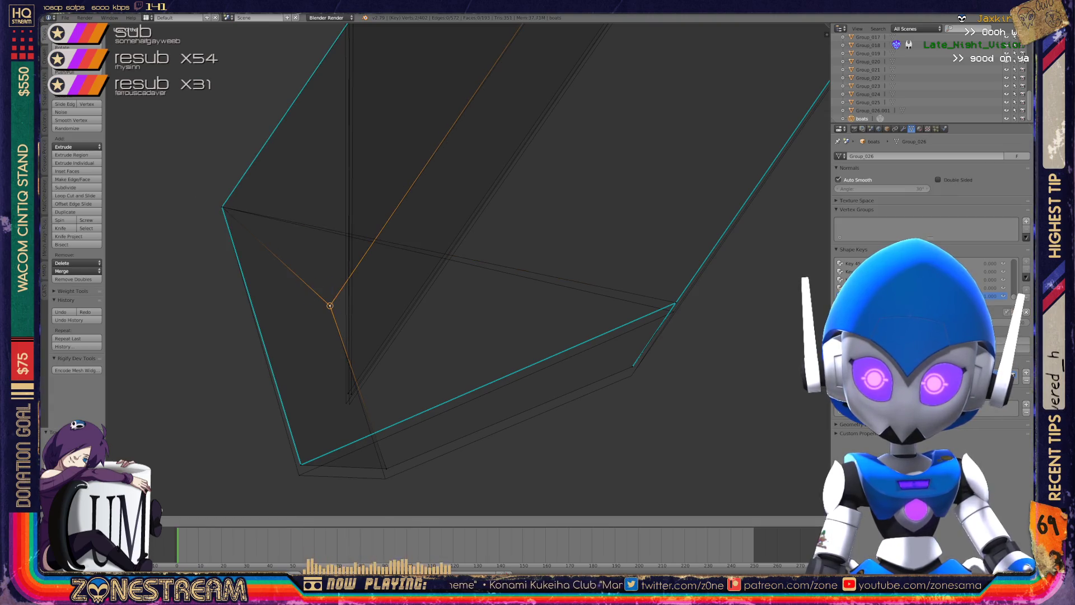
middle_click_drag(358, 269, 381, 157, "shift")
left_click(323, 354)
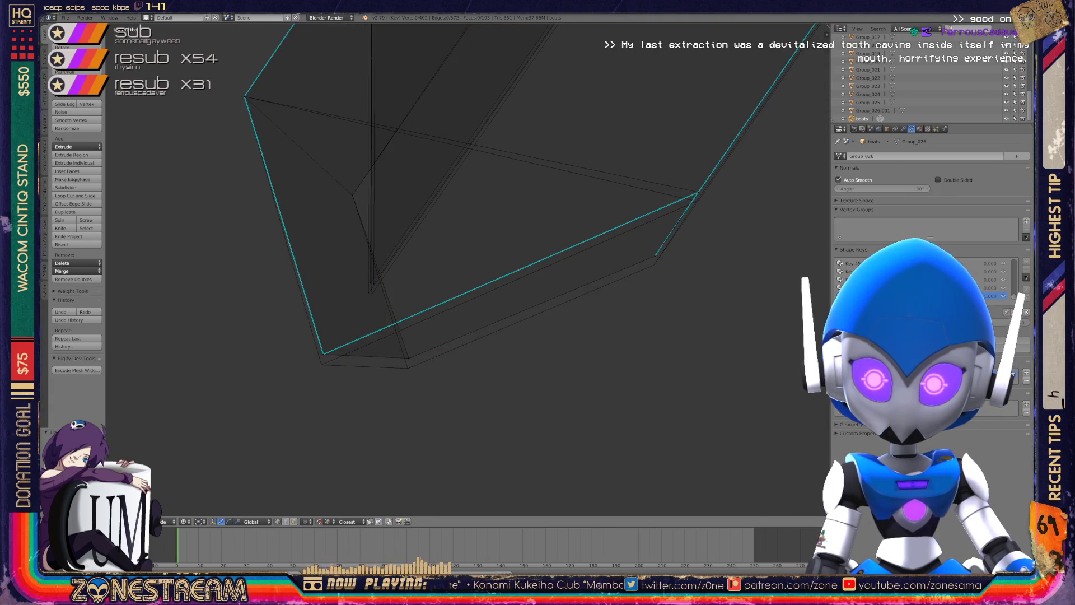
left_click_drag(323, 354, 321, 365)
left_click(407, 368)
key("g")
Snap the vertex above the corner onto a neighbouring vertex and lower the corner vertex slightly.
left_click(370, 290)
key("g")
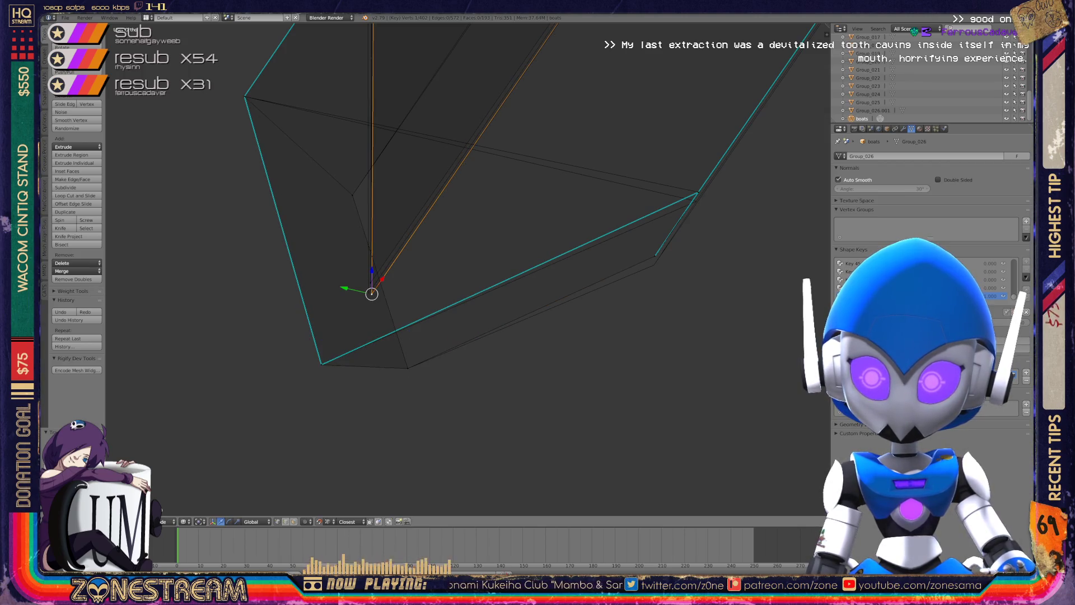
left_click_drag(368, 293, 656, 256)
middle_click_drag(655, 256, 525, 308, "shift")
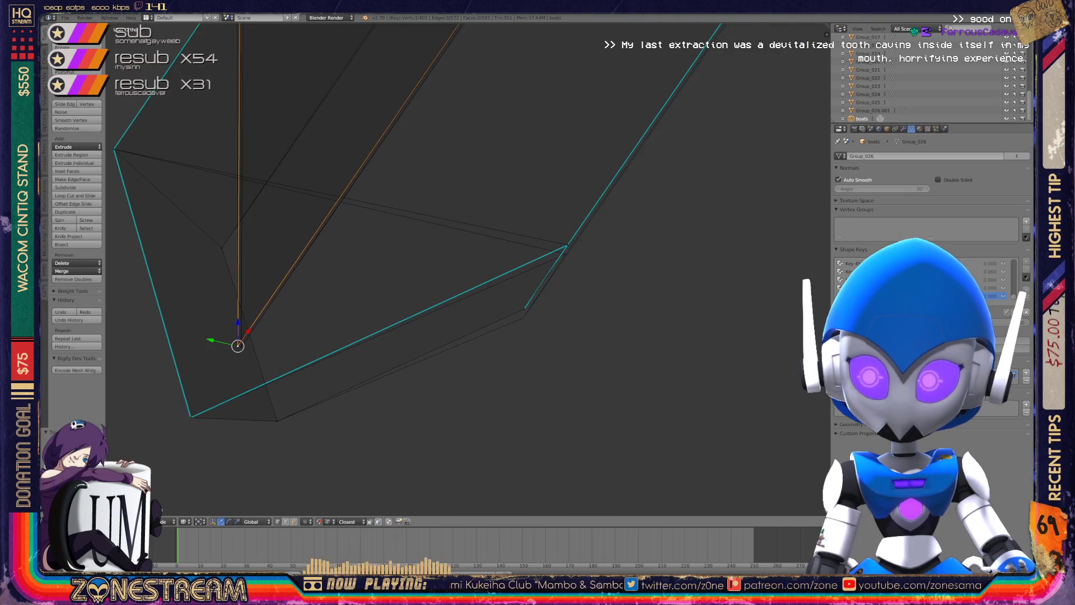
left_click(523, 318)
key("g")
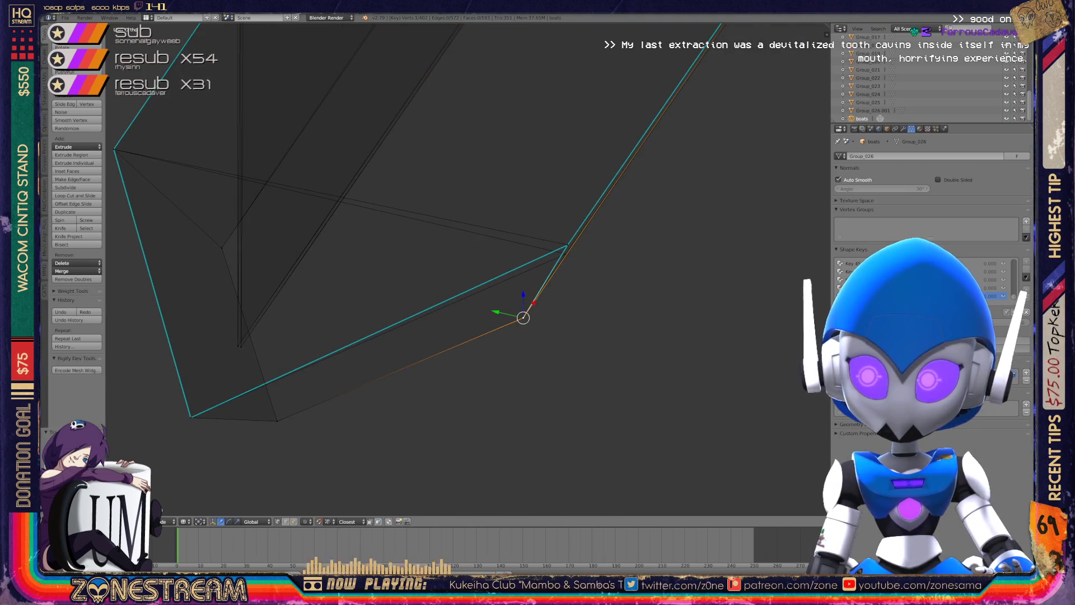
left_click(567, 246)
key("g")
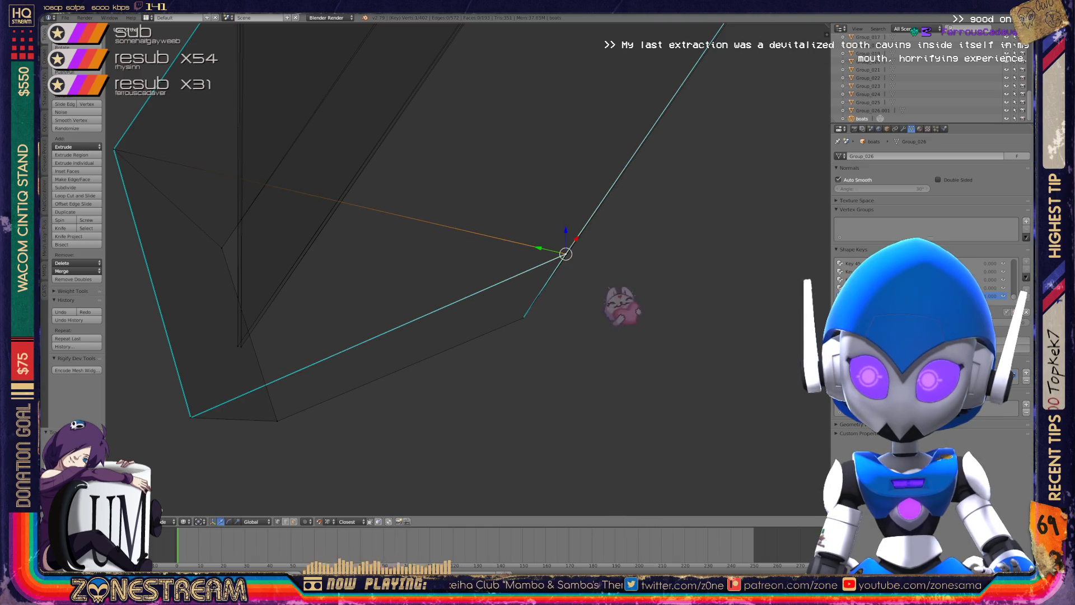
left_click(566, 254)
Move a vertex along the hull edge and review the whole boat wireframe.
scroll(468, 269, "down", 3)
scroll(468, 270, "down", 2)
mouse_move(468, 270)
middle_mouse_down("shift")
mouse_move(401, 340)
mouse_move(426, 292)
middle_mouse_up("shift")
scroll(468, 270, "up", 6)
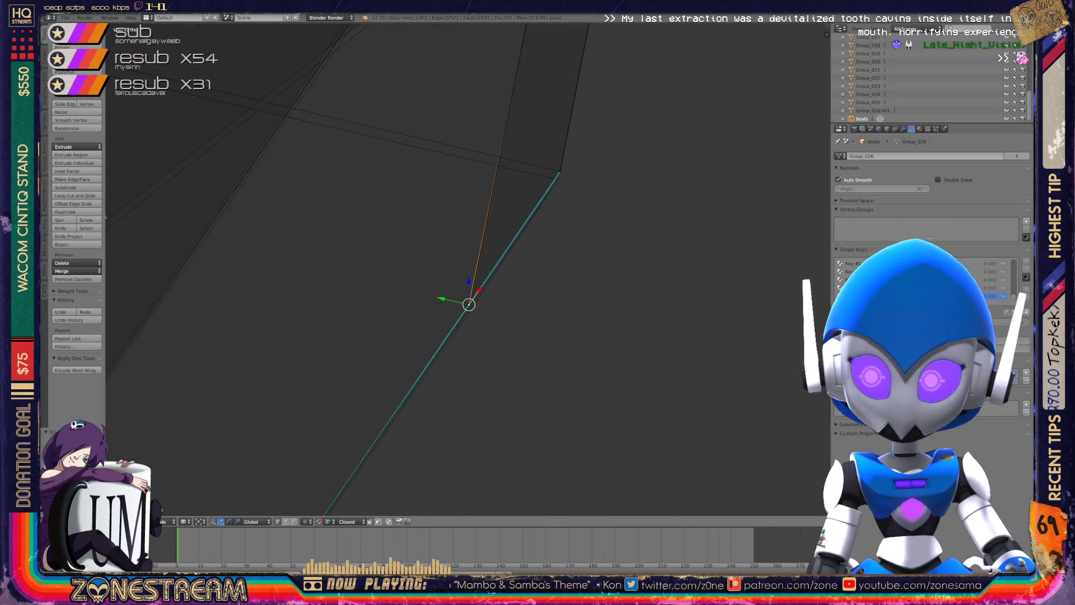
key("g")
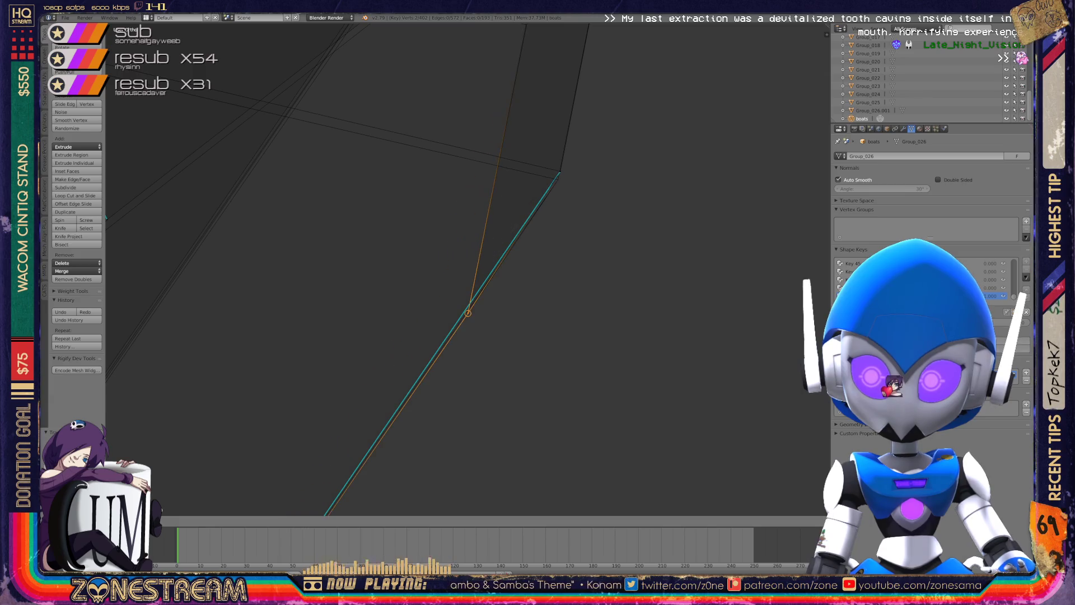
scroll(467, 293, "down", 3)
scroll(466, 292, "up", 5)
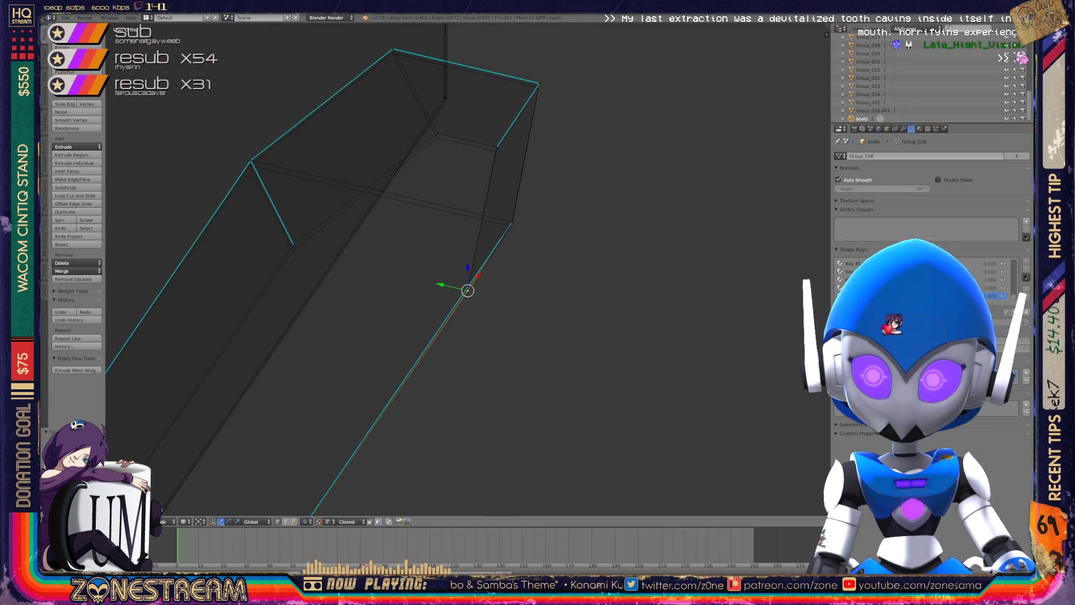
mouse_move(465, 268)
middle_mouse_down()
mouse_move(504, 269)
mouse_move(437, 291)
middle_mouse_up()
scroll(342, 341, "up", 8)
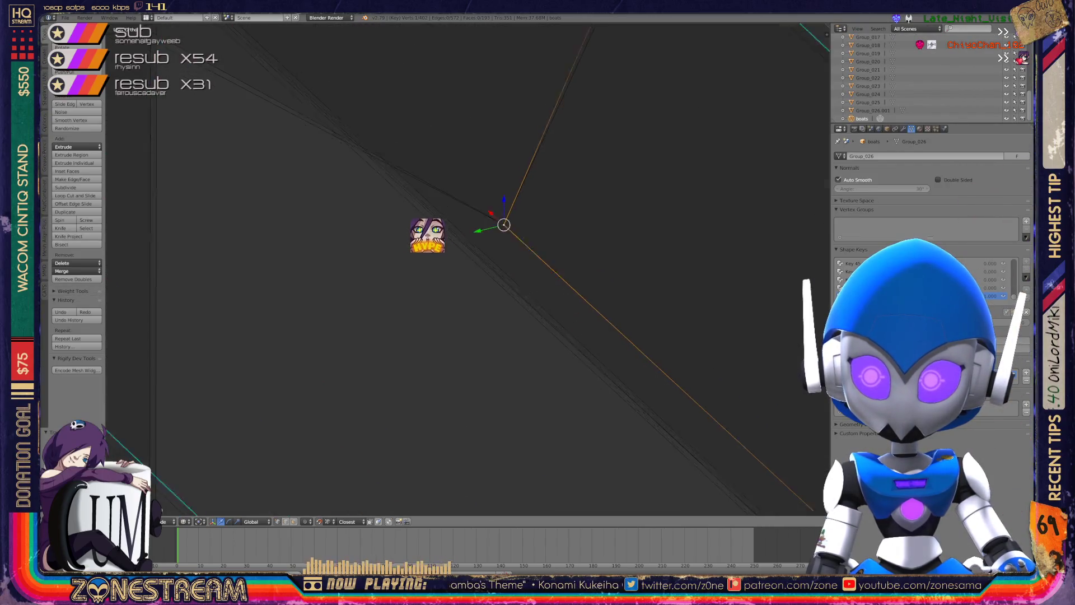
mouse_move(505, 224)
middle_mouse_down()
mouse_move(476, 241)
mouse_move(510, 246)
mouse_move(492, 263)
mouse_move(434, 244)
mouse_move(485, 255)
mouse_move(442, 266)
middle_mouse_up()
scroll(476, 241, "up", 3)
Move the selected vertex down and lower the top vertex of the hull rim slightly.
key("g")
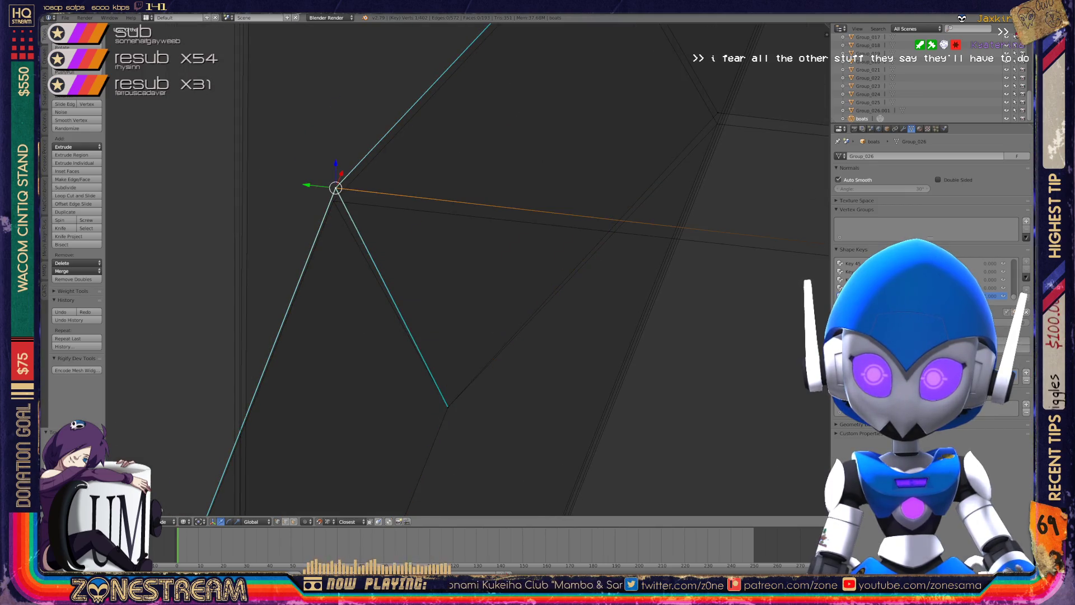
scroll(442, 266, "down", 5)
scroll(442, 267, "up", 3)
middle_click_drag(442, 266, 409, 258)
key("g")
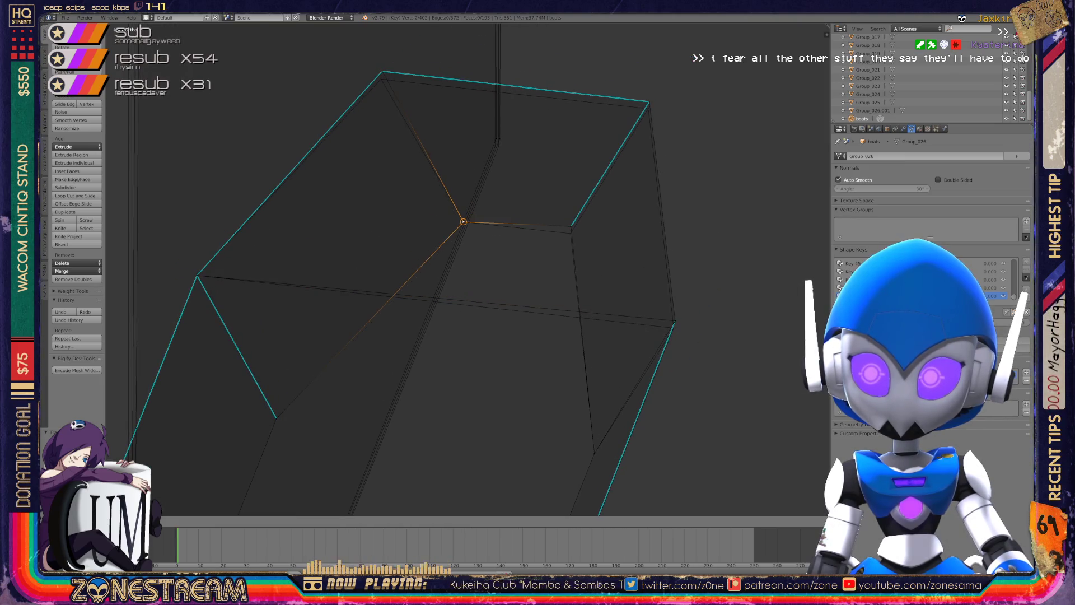
right_click(382, 71)
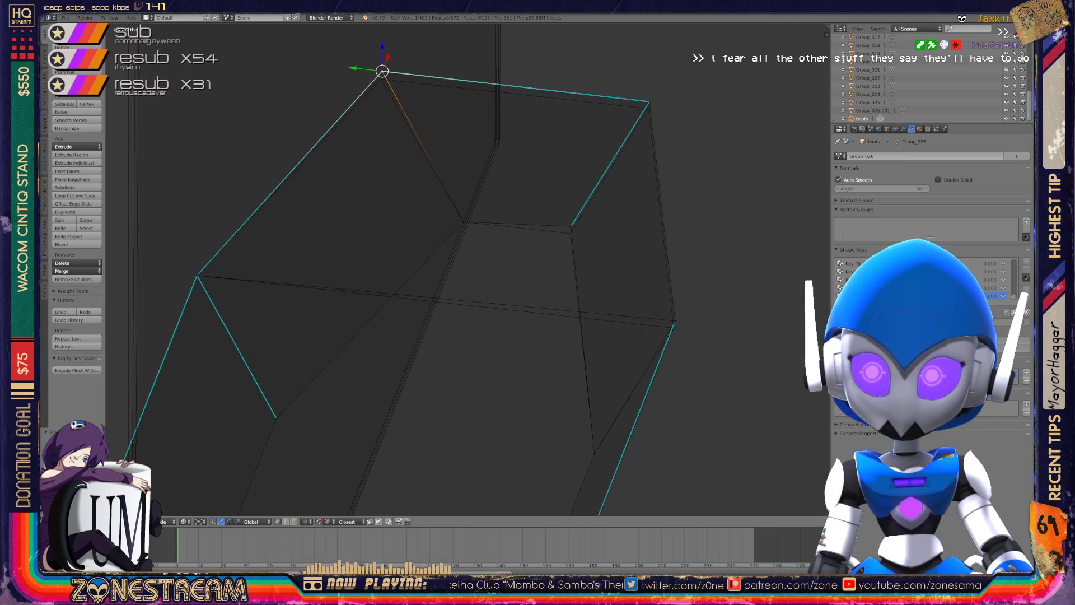
left_click_drag(383, 51, 381, 58)
Lower the other rim vertices, including the top-right one, and drop another hull vertex lower.
right_click(570, 226)
left_click_drag(571, 226, 570, 233)
left_click_drag(649, 101, 648, 108)
mouse_move(449, 280)
middle_mouse_down()
mouse_move(414, 257)
mouse_move(408, 268)
middle_mouse_up()
right_click(453, 185)
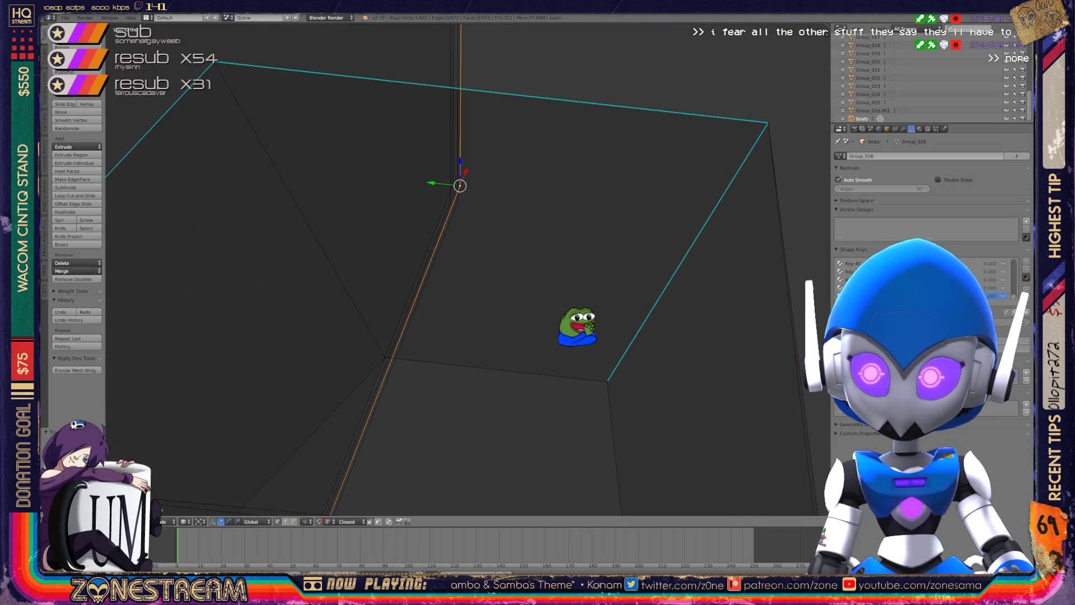
scroll(465, 269, "down", 4)
mouse_move(465, 269)
middle_mouse_down()
mouse_move(454, 314)
mouse_move(442, 292)
mouse_move(448, 303)
mouse_move(459, 280)
mouse_move(456, 294)
mouse_move(499, 271)
middle_mouse_up()
scroll(465, 269, "up", 4)
right_click(402, 263)
scroll(456, 294, "down", 3)
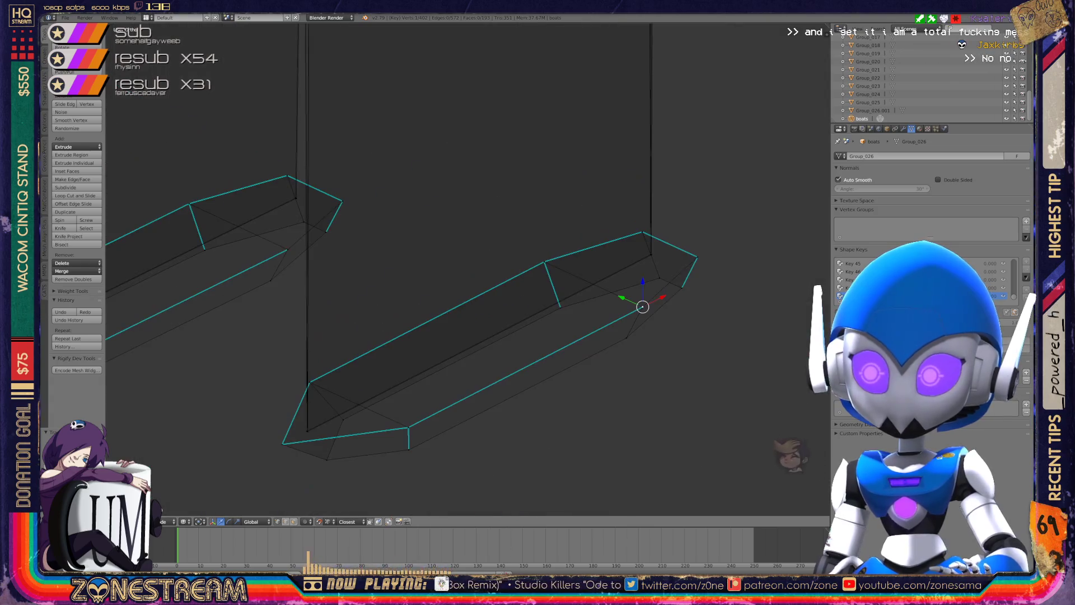
Snap the tall plane's corner vertex onto its neighbouring vertex.
middle_click_drag(760, 447, 720, 439)
scroll(696, 432, "up", 5)
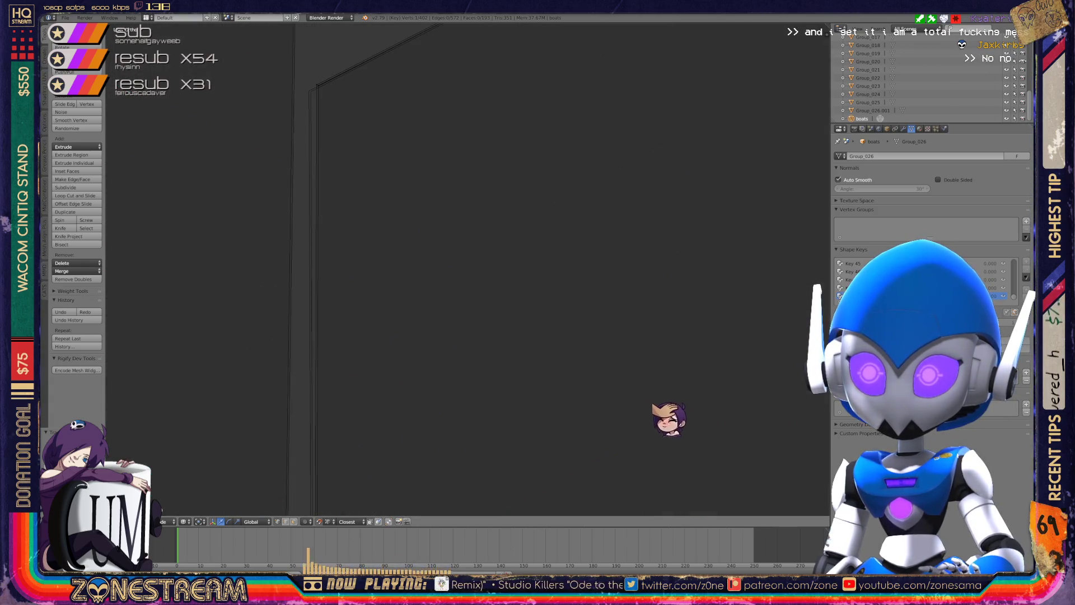
mouse_move(644, 411)
middle_mouse_down()
mouse_move(554, 383)
mouse_move(644, 389)
middle_mouse_up()
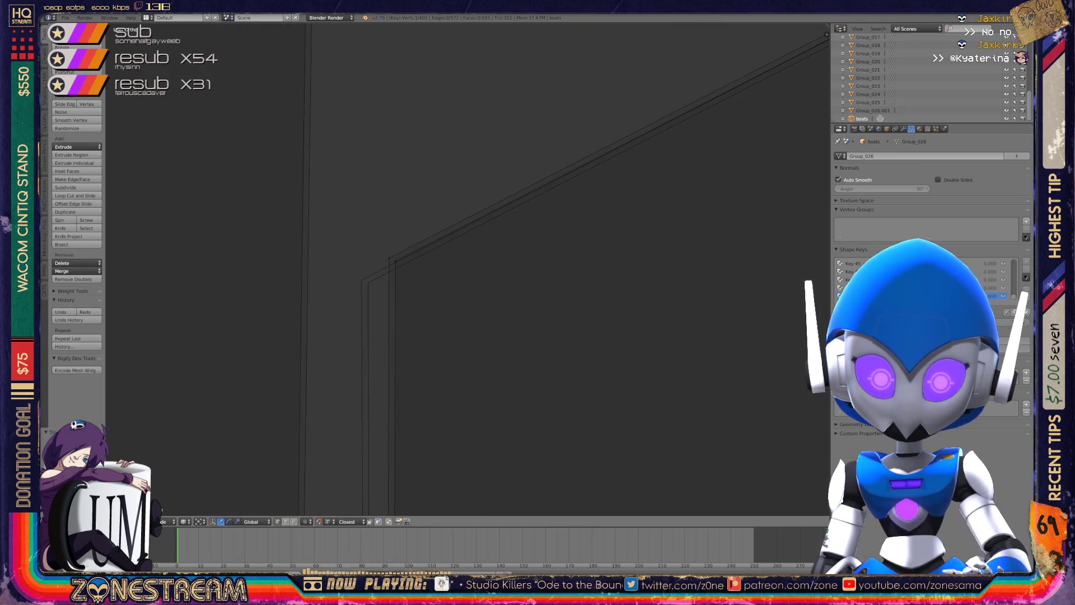
right_click(389, 259)
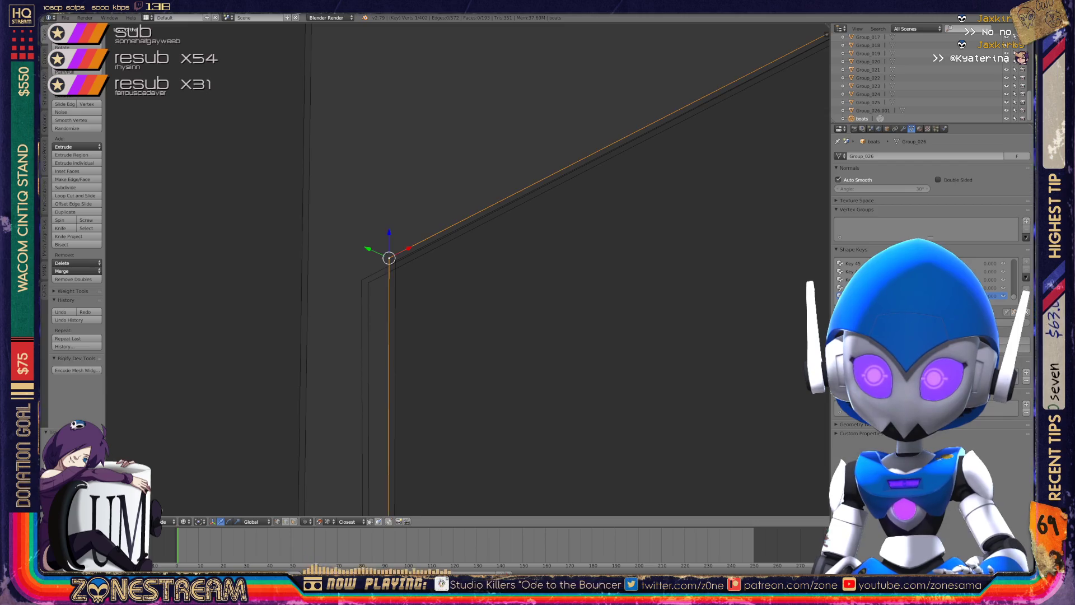
key("g")
left_click(361, 280)
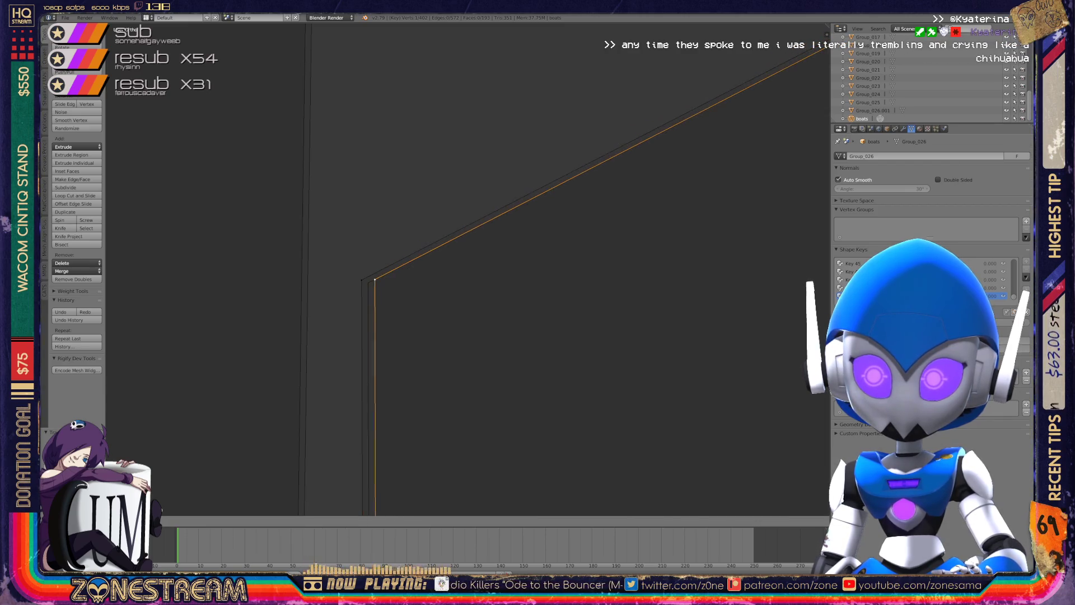
mouse_move(367, 280)
middle_mouse_down()
mouse_move(560, 252)
mouse_move(527, 256)
middle_mouse_up()
left_click(385, 347)
mouse_move(384, 348)
middle_mouse_down()
mouse_move(431, 336)
mouse_move(396, 353)
mouse_move(460, 279)
mouse_move(465, 203)
mouse_move(449, 204)
mouse_move(475, 163)
middle_mouse_up()
In Object Mode set the boat's shape key Value to 1.000, then return to Edit Mode.
scroll(460, 278, "down", 5)
scroll(476, 163, "up", 6)
key("Tab")
left_click_drag(952, 322, 1025, 323)
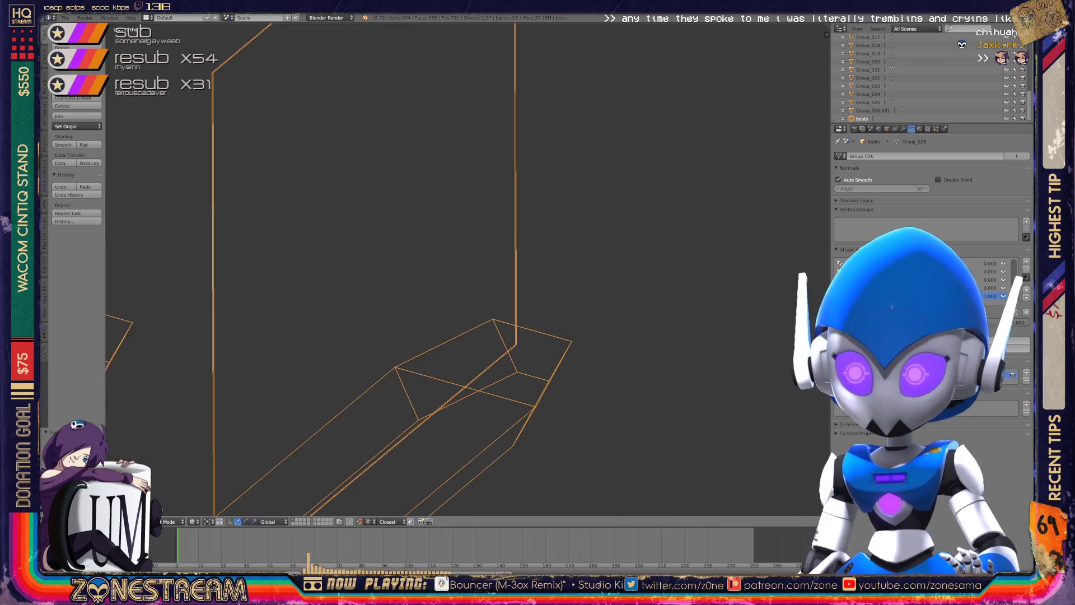
key("Tab")
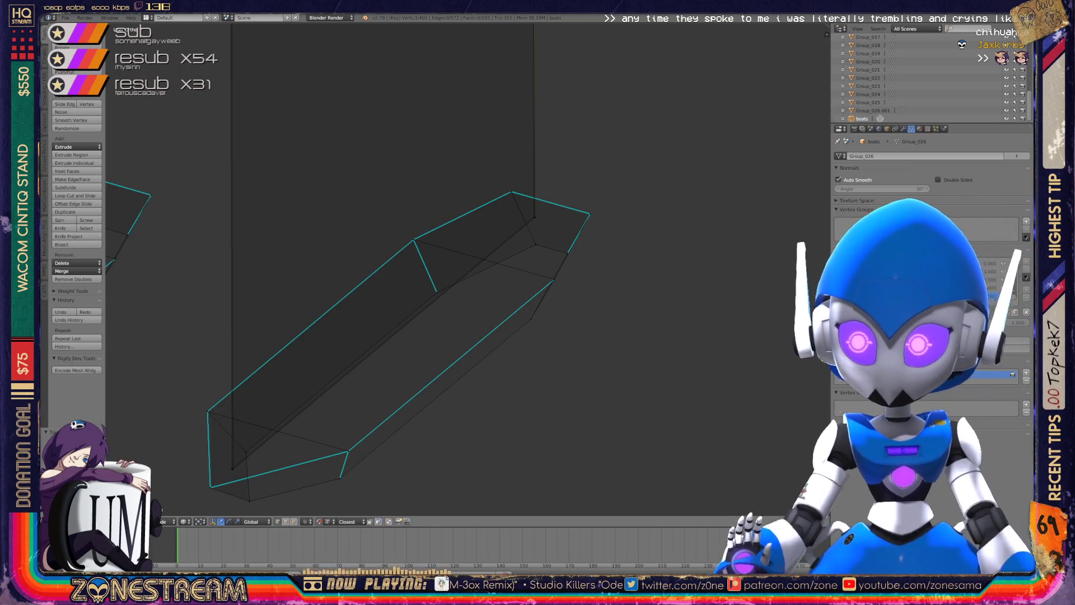
key("Tab")
Enter Edit Mode on the boat hull and move the first vertex to a new position.
key("Tab")
mouse_move(420, 268)
middle_mouse_down()
mouse_move(392, 281)
mouse_move(381, 258)
mouse_move(459, 224)
middle_mouse_up()
key("Tab")
key("Tab")
middle_click_drag(560, 280, 370, 168, "shift")
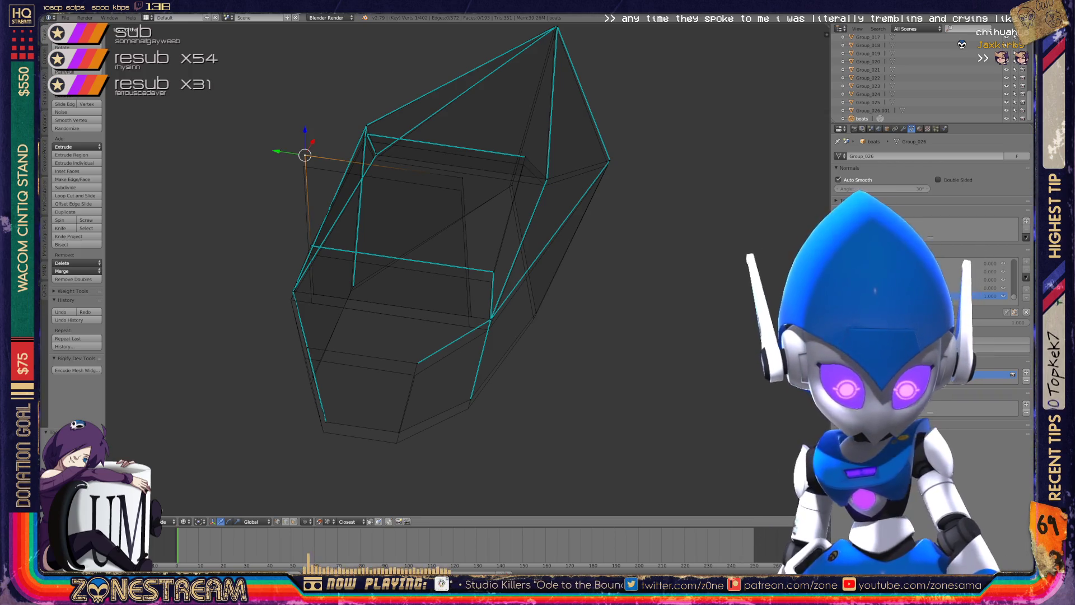
left_click(303, 166)
left_click(461, 191)
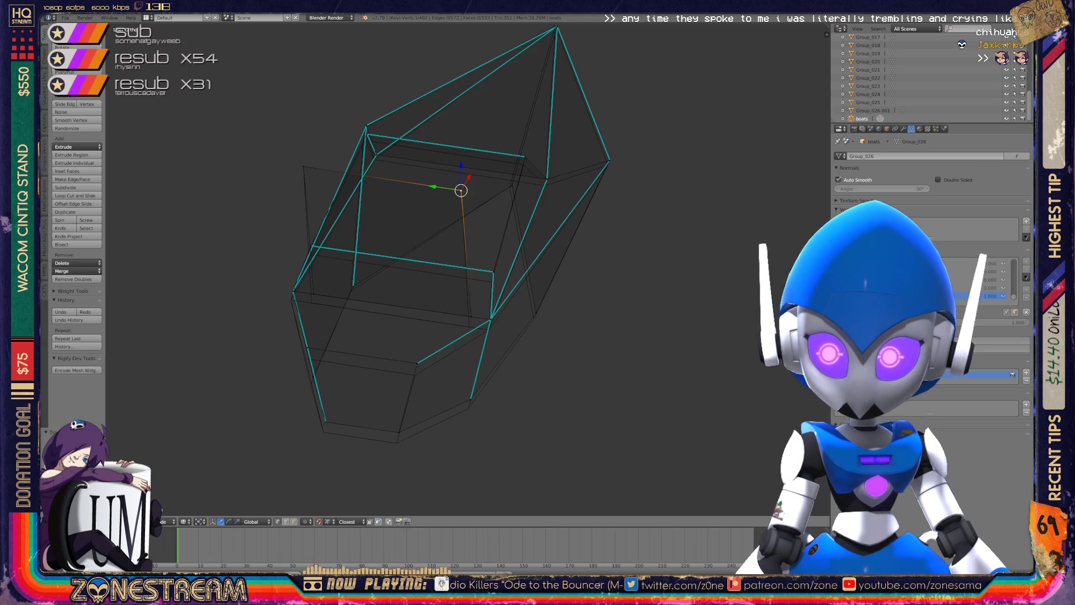
key("g")
left_click(469, 323)
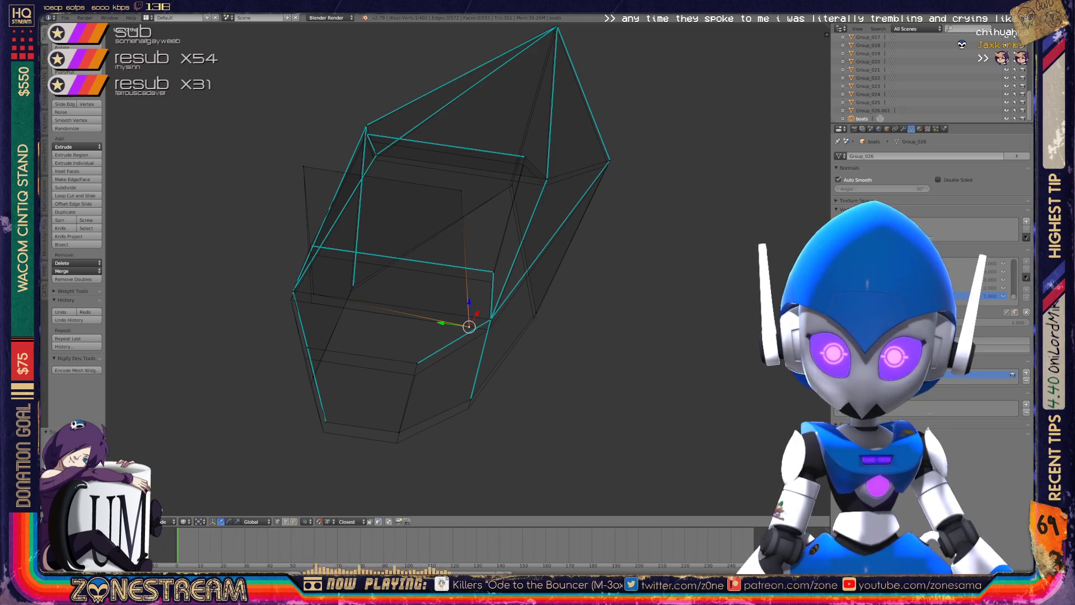
Reposition three more hull vertices, pulling one lower on the hull.
left_click(312, 298)
middle_click_drag(312, 297, 364, 286)
scroll(393, 241, "up", 6)
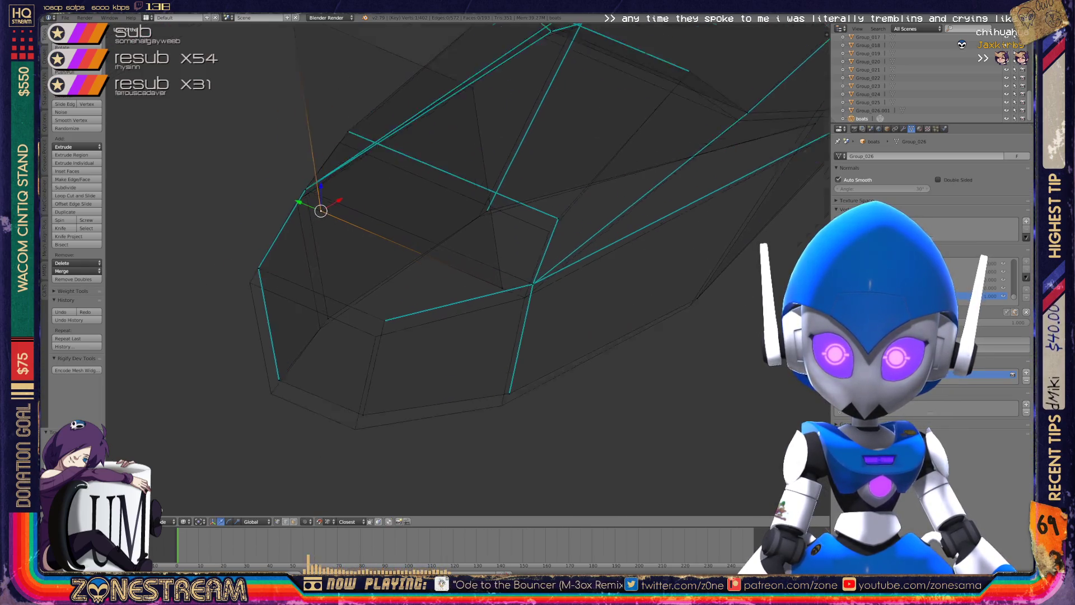
key("g")
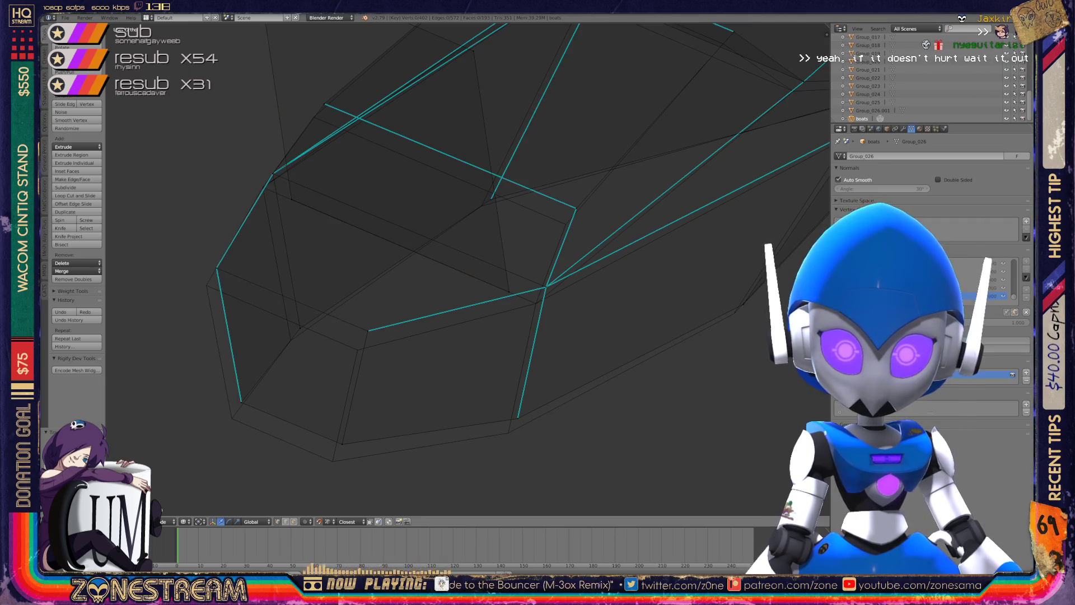
left_click(207, 285)
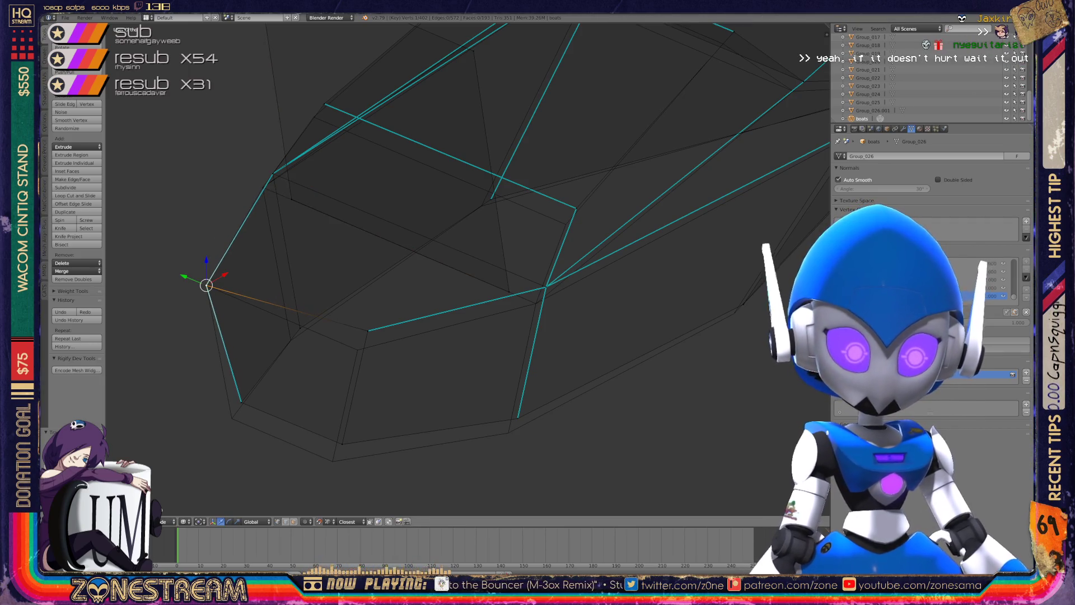
key("g")
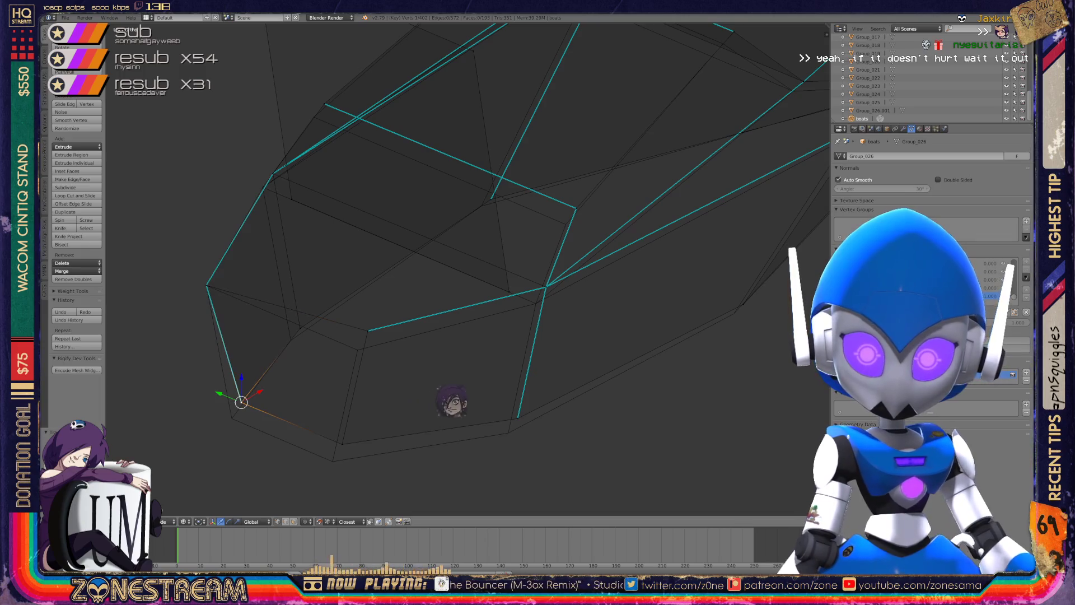
left_click(548, 374)
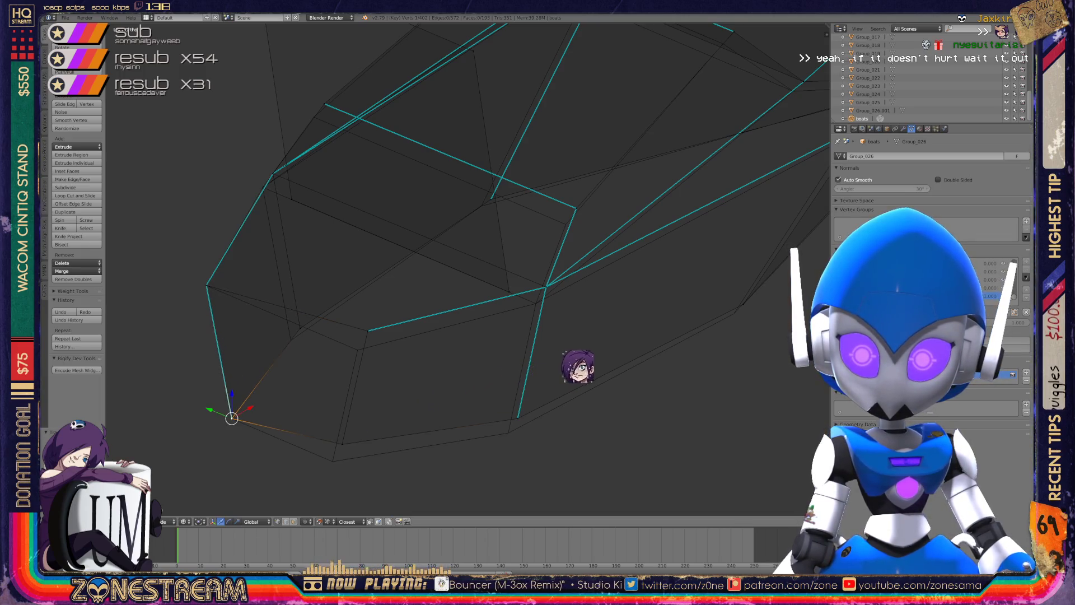
key("g")
left_click(656, 346)
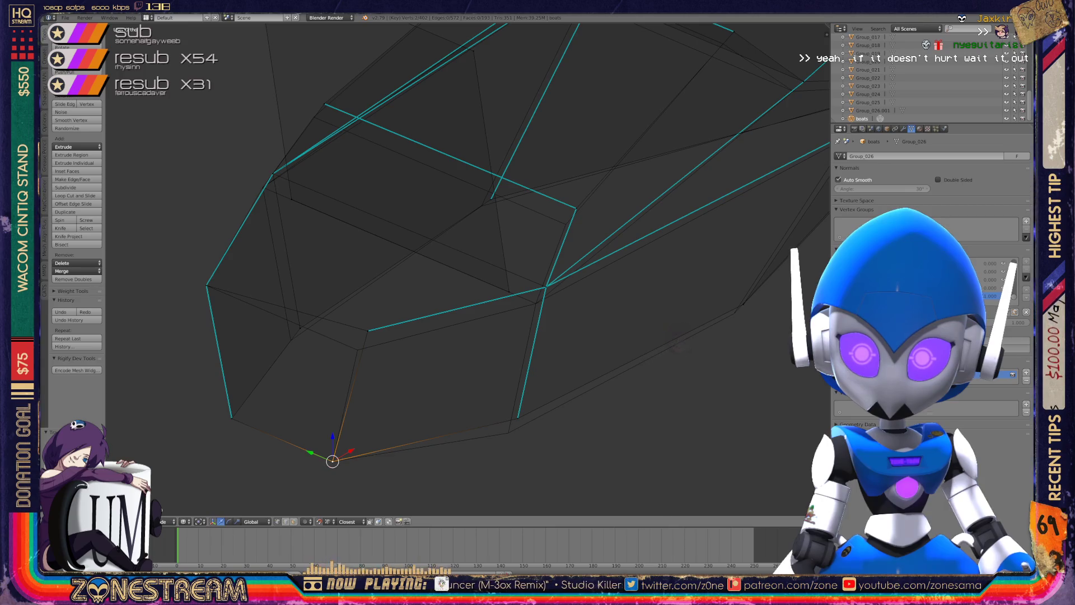
Nudge three vertices along the lower hull slightly downward.
right_click(368, 331)
key("g")
left_click(355, 347)
right_click(300, 328)
key("g")
left_click(291, 340)
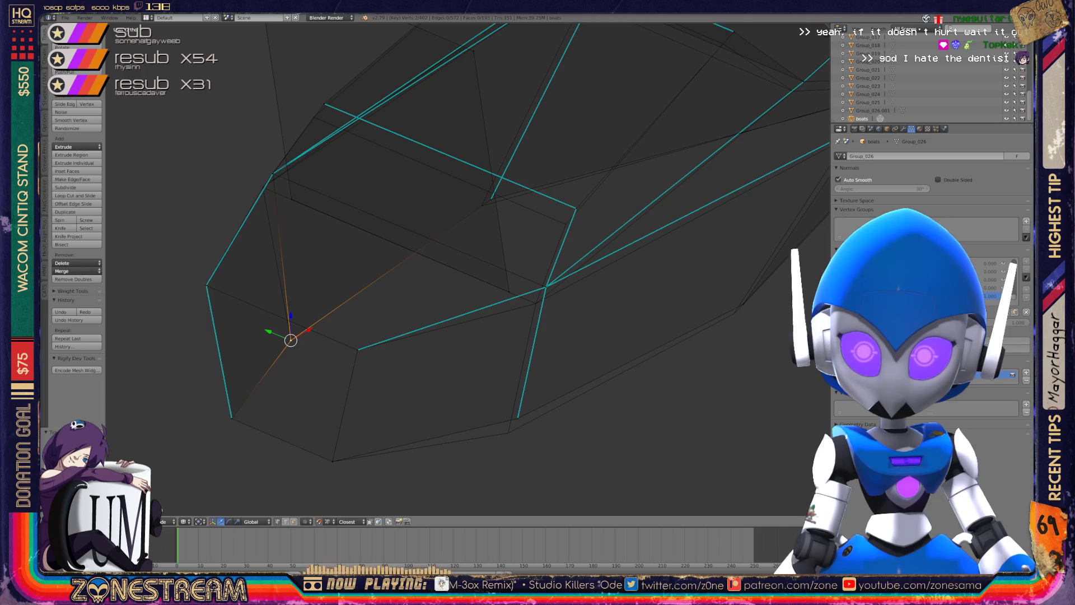
right_click(517, 417)
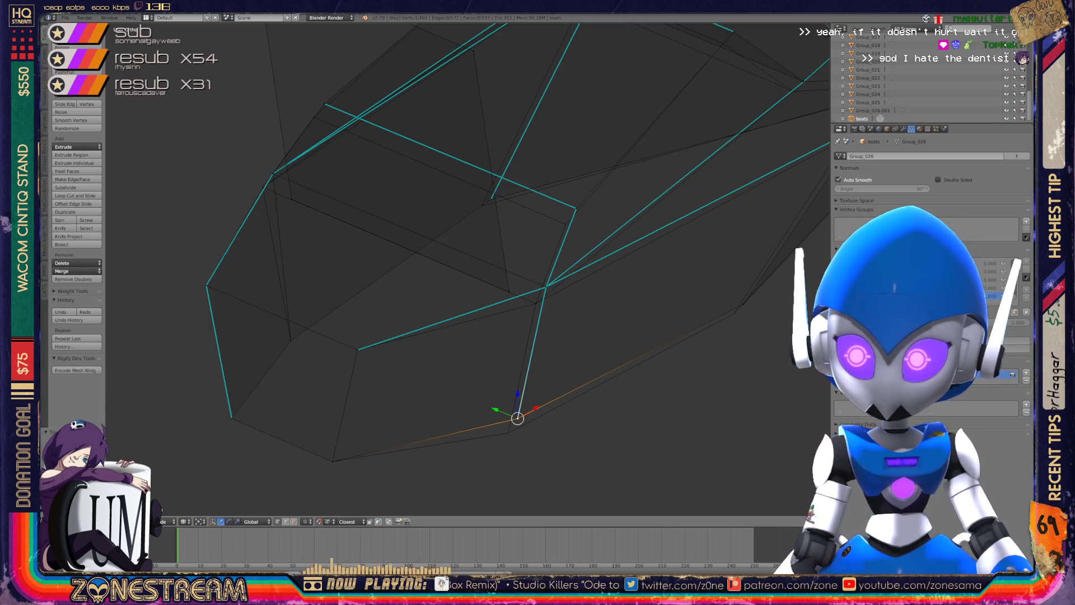
key("g")
left_click(508, 432)
Adjust an upper hull vertex in two moves and shift another hull vertex.
right_click(272, 173)
key("g")
left_click(266, 182)
key("g")
left_click(263, 187)
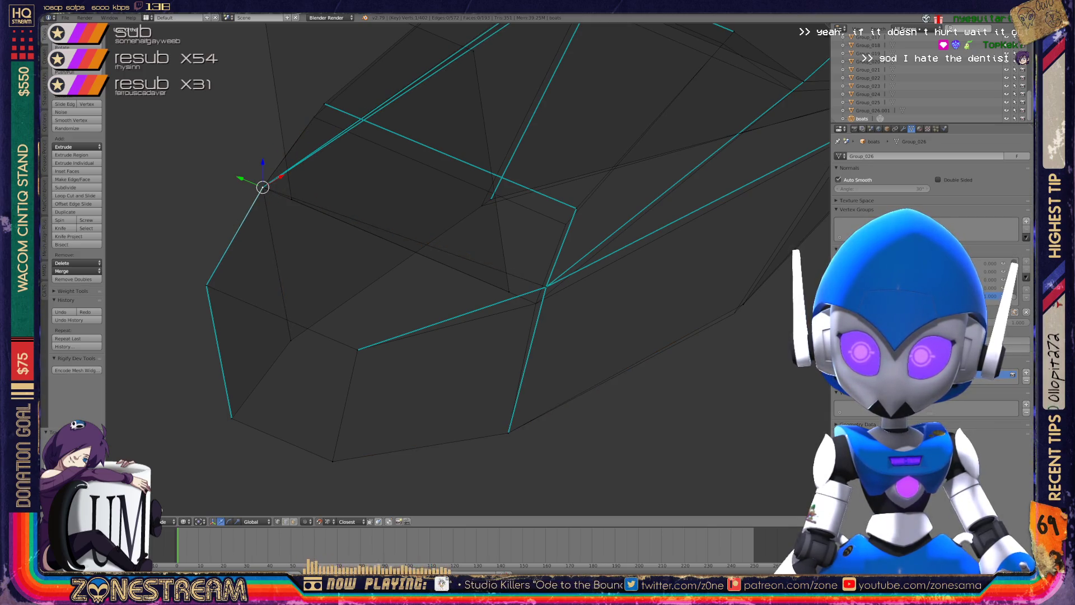
right_click(546, 287)
key("g")
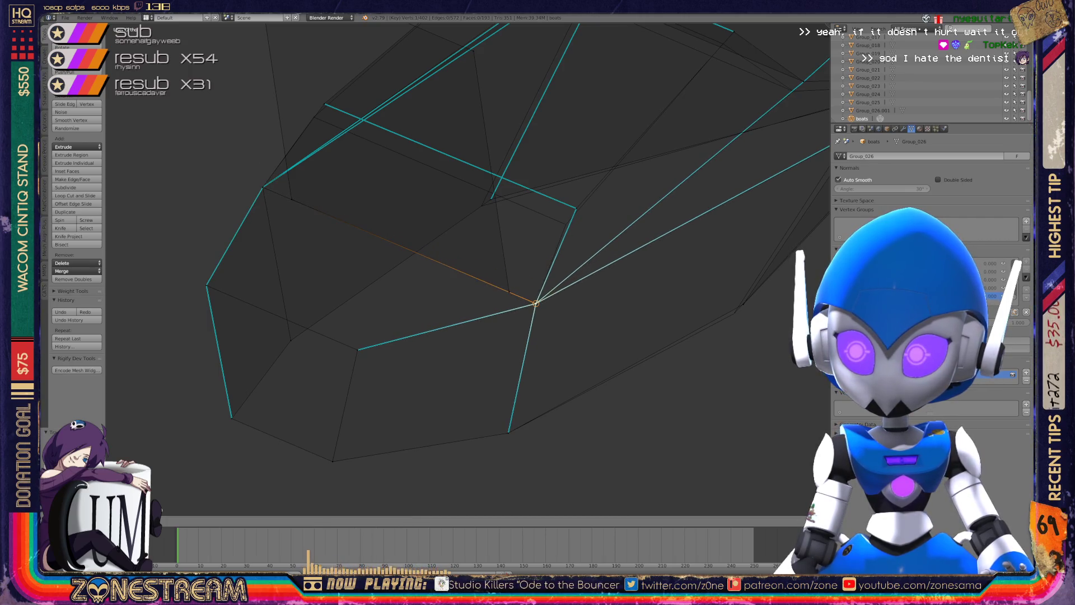
left_click(536, 303)
middle_click_drag(536, 303, 420, 371, "shift")
Lower two more mid-hull vertices.
right_click(375, 267)
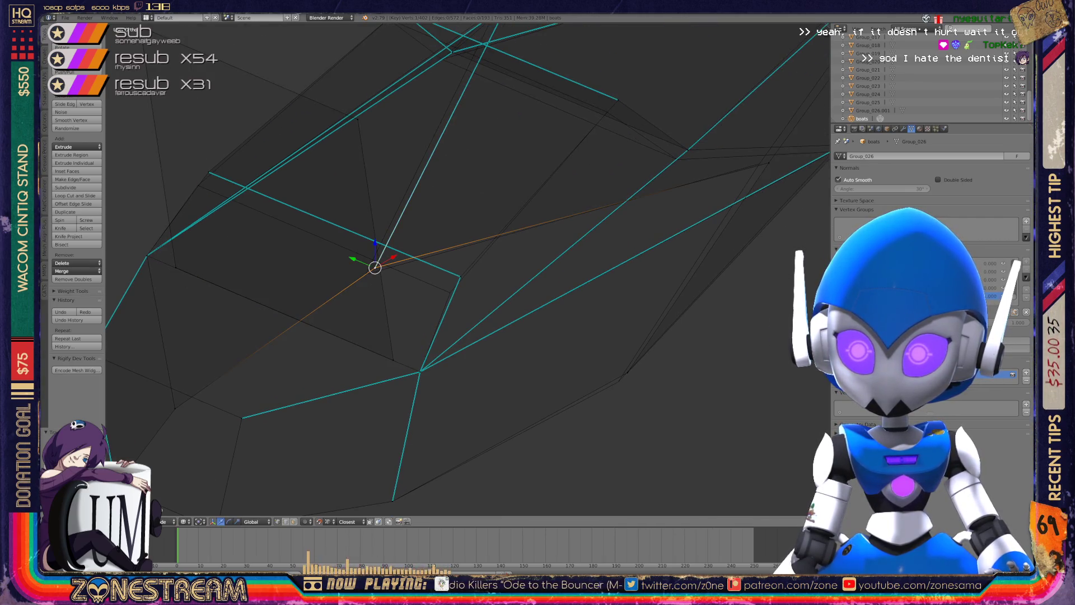
key("g")
left_click(365, 273)
right_click(460, 276)
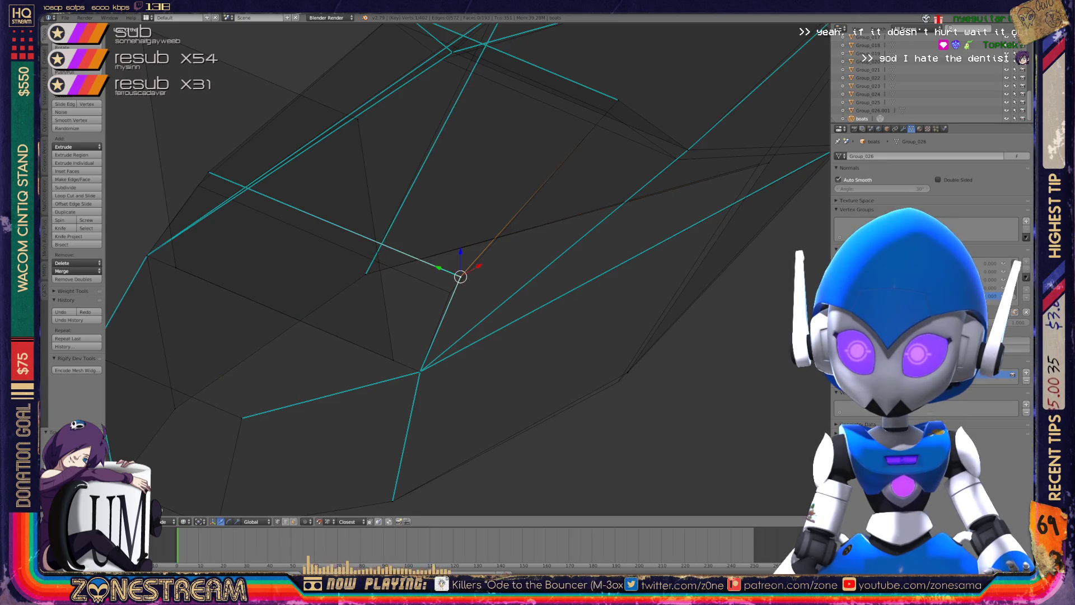
key("g")
left_click(448, 291)
Reposition an upper rim vertex, redoing the move after an undo.
right_click(208, 172)
key("g")
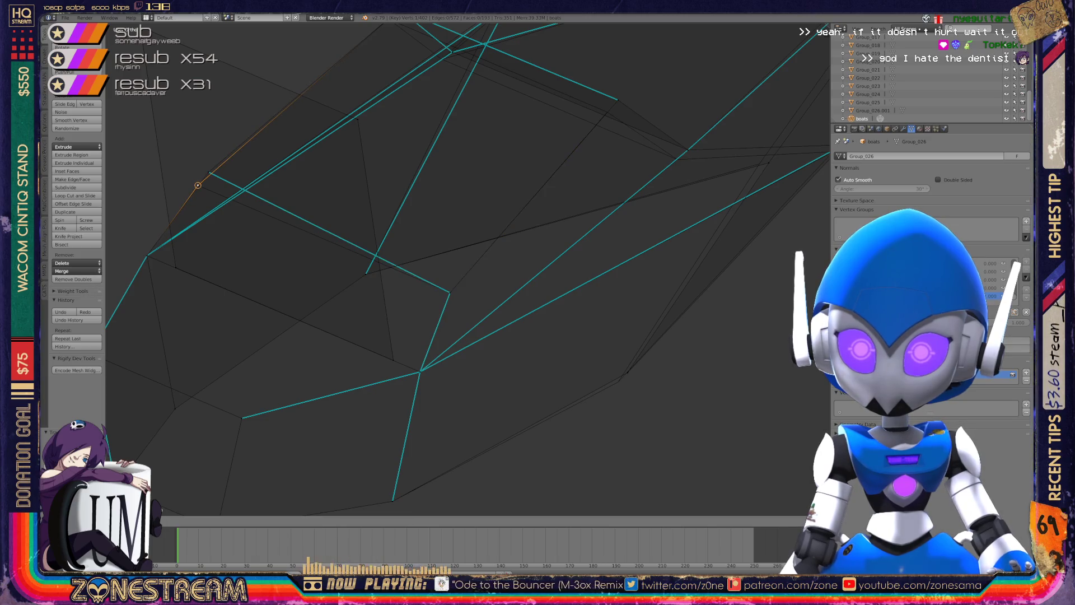
left_click(198, 185)
key("ctrl+z")
key("g")
left_click(198, 185)
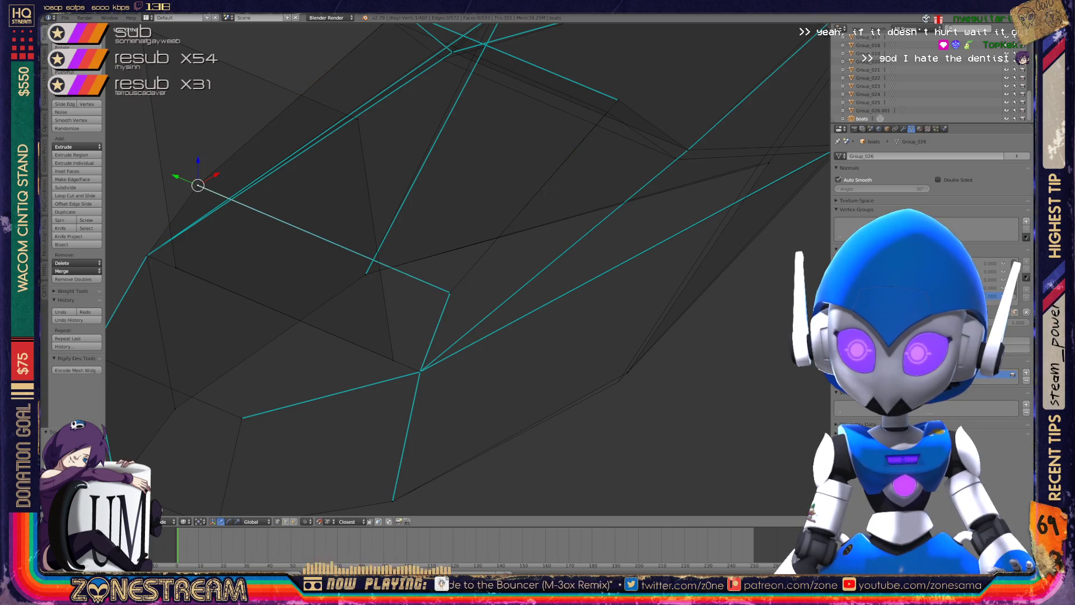
scroll(198, 185, "down", 5)
middle_click_drag(308, 224, 217, 219)
Nudge an underside vertex, the hull's tip vertex and a neighbouring vertex.
right_click(429, 321)
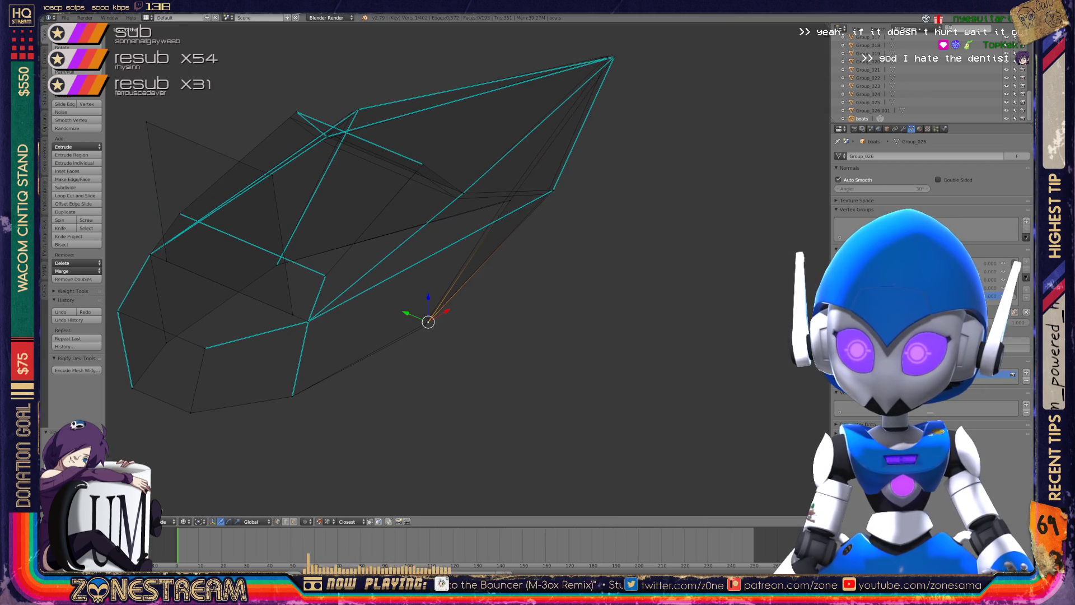
scroll(469, 269, "up", 3)
key("g")
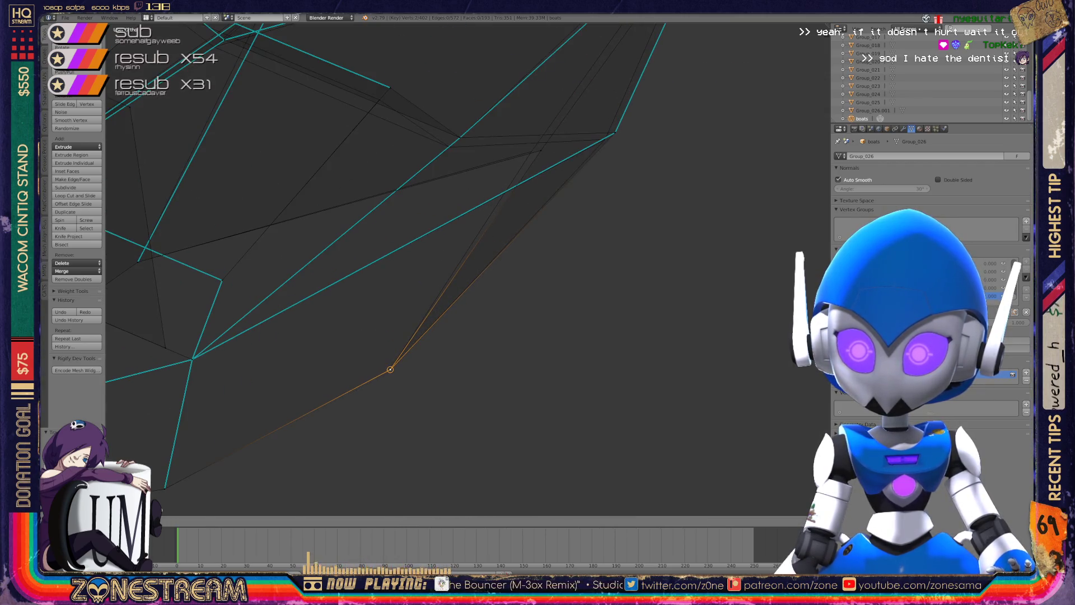
left_click(390, 369)
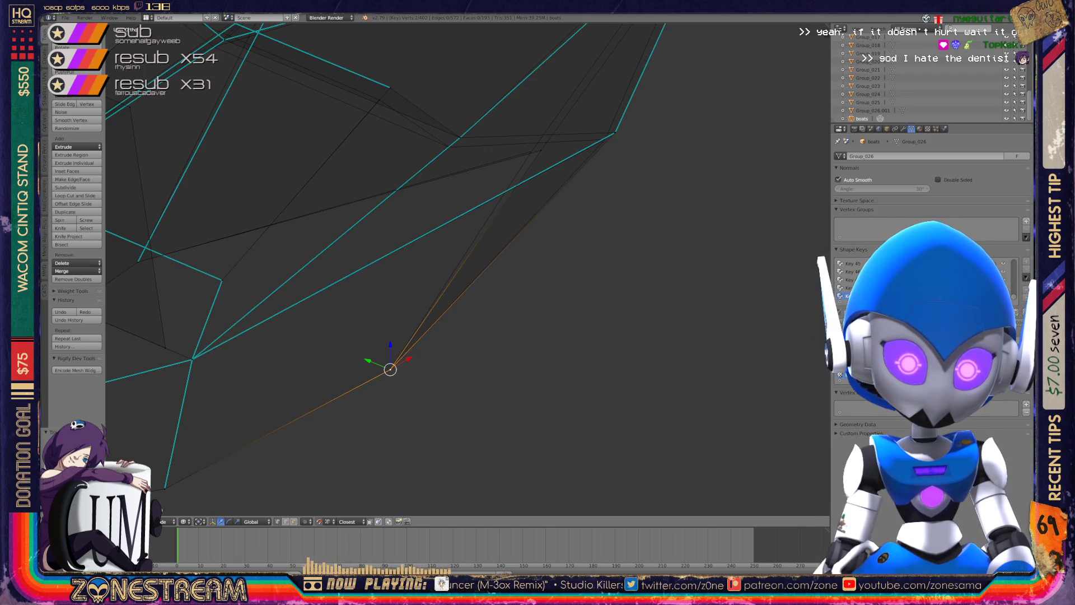
middle_click_drag(390, 369, 324, 477, "shift")
right_click(547, 240)
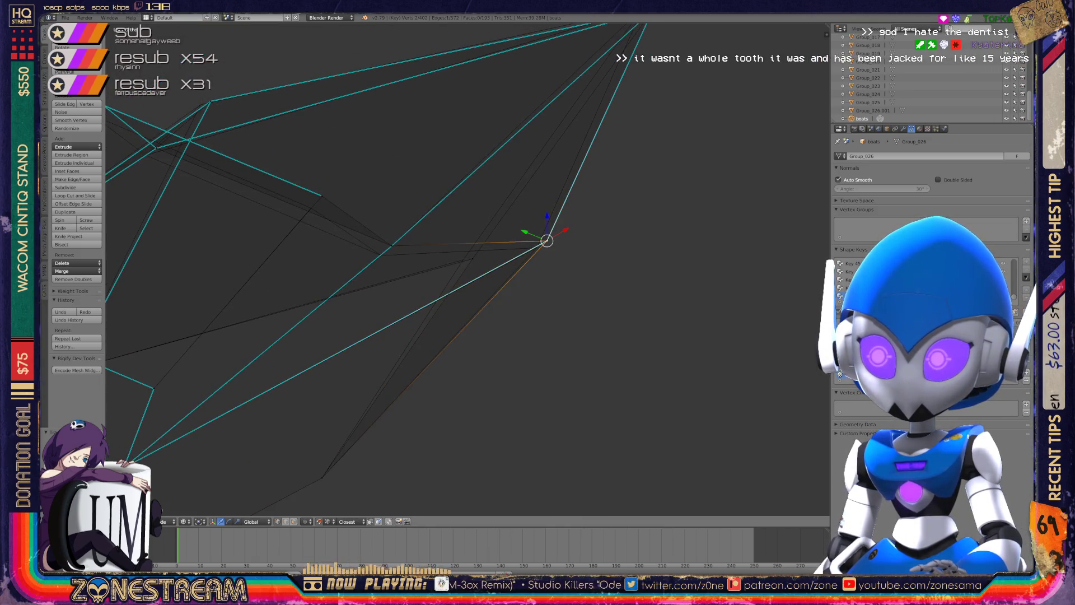
key("g")
left_click(536, 248)
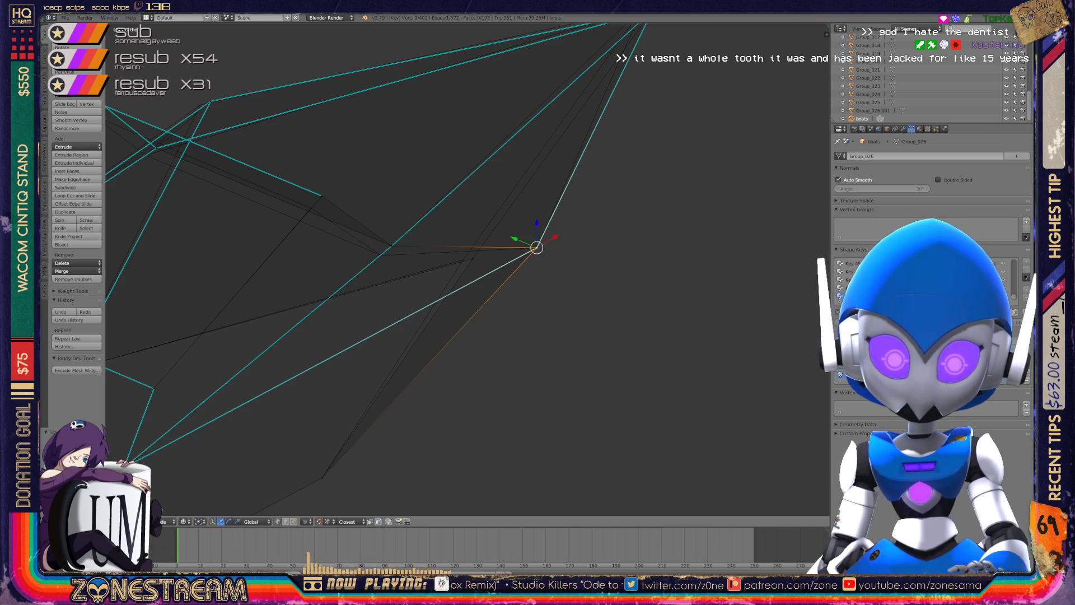
right_click(465, 258)
key("g")
left_click(463, 259)
Adjust two more hull vertices, refining the second with an extra move.
right_click(392, 246)
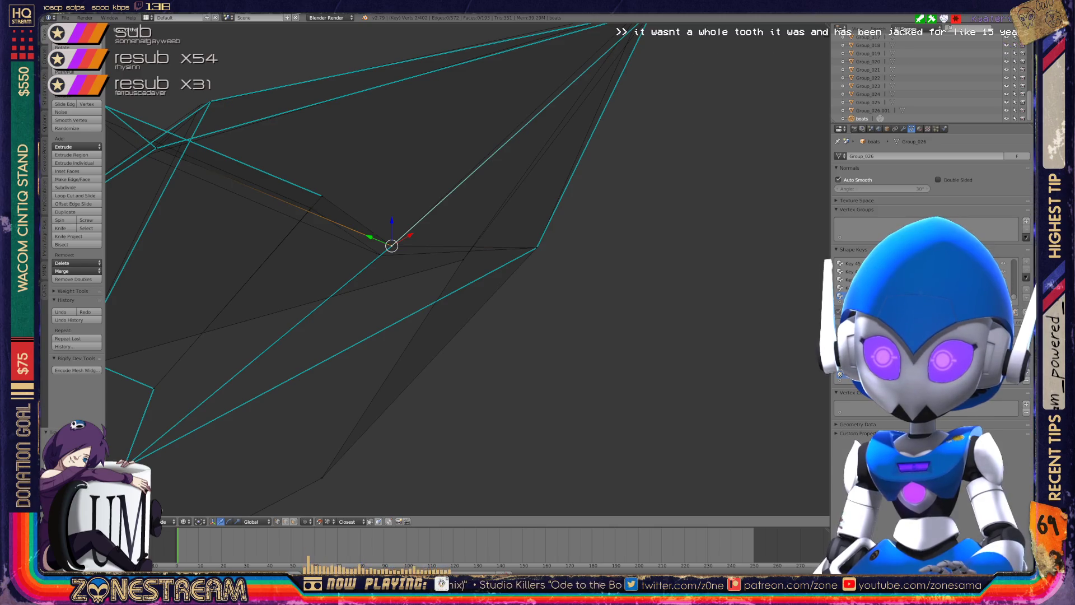
key("g")
left_click(381, 255)
right_click(322, 196)
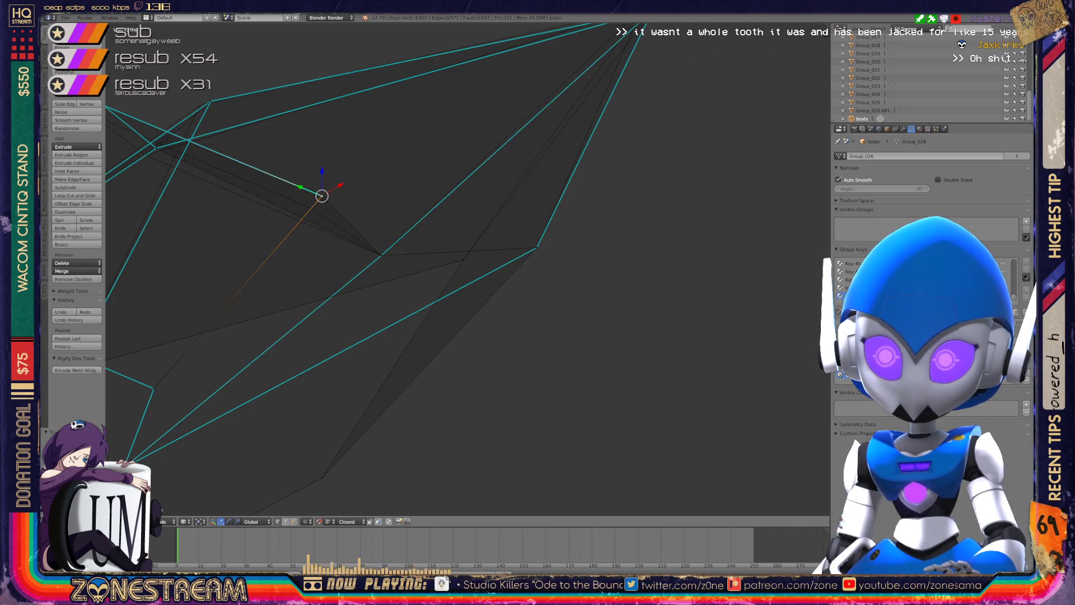
key("g")
left_click(308, 207)
key("g")
left_click(312, 208)
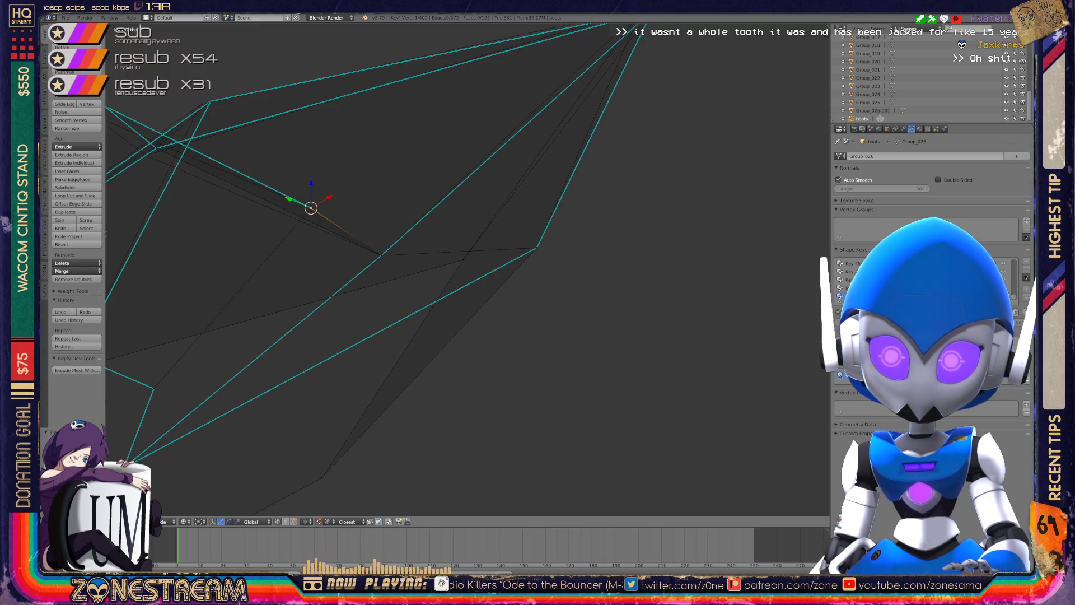
Collapse a short hull edge into a single vertex with Alt+M.
scroll(467, 269, "down", 2)
middle_click_drag(465, 269, 411, 251)
right_click(459, 317)
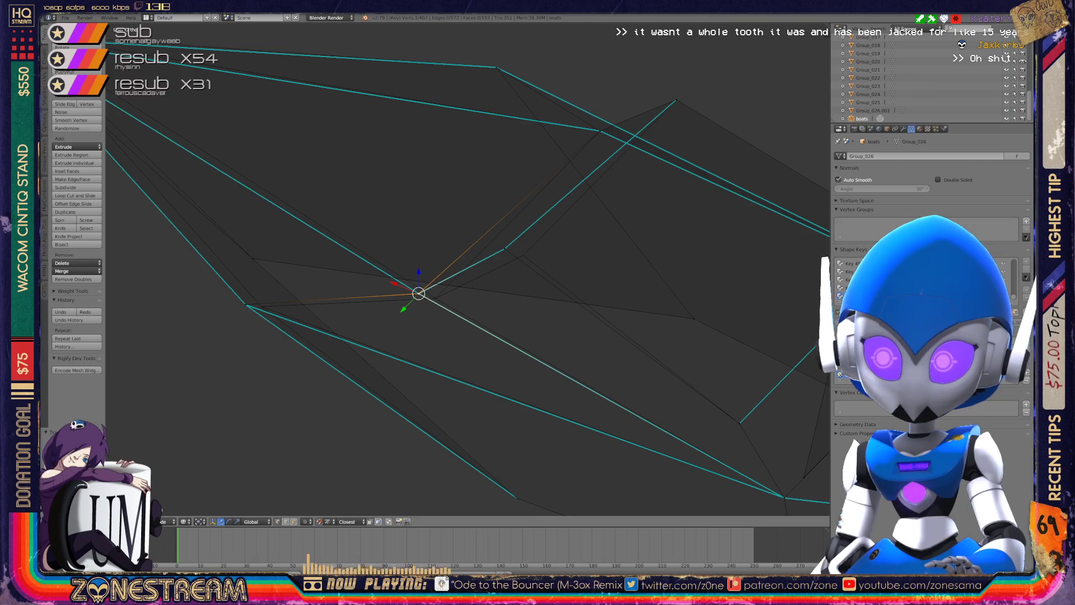
key("alt+m")
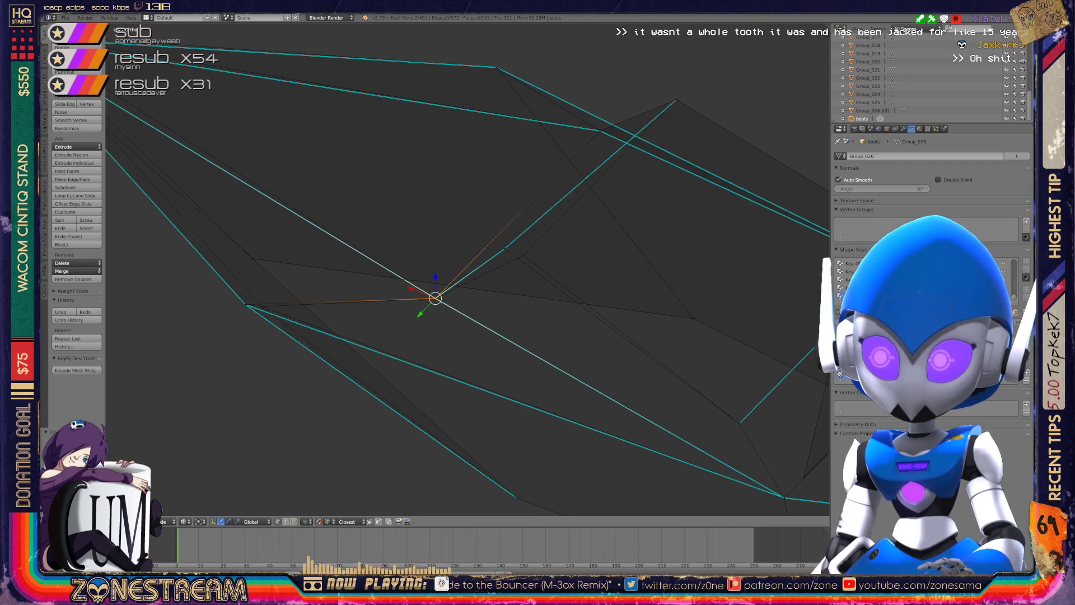
Reposition an upper hull vertex, retrying the move after cancelling it.
right_click(523, 255)
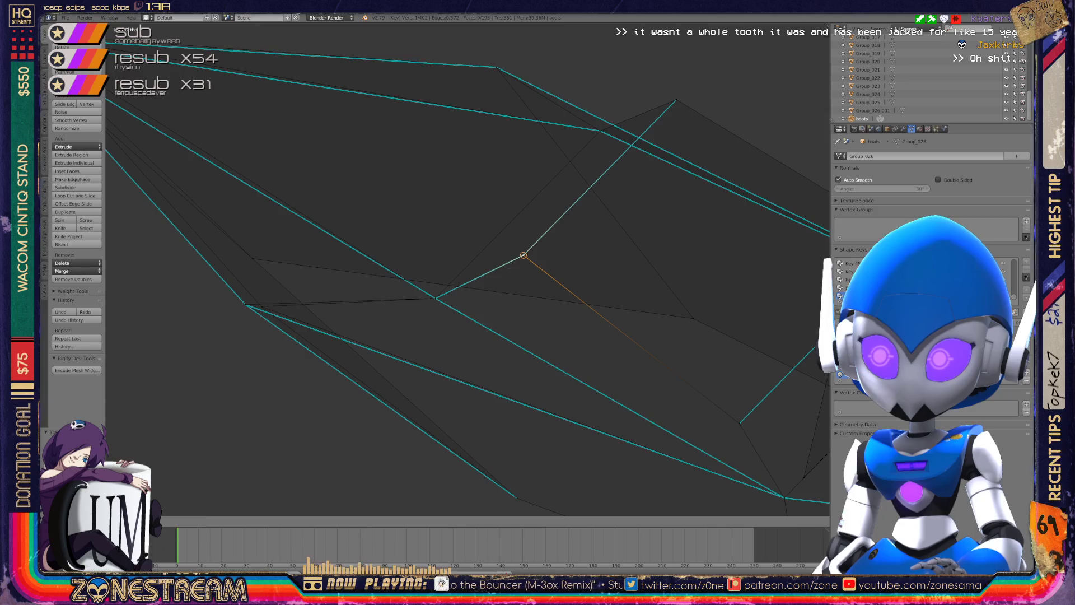
middle_click_drag(523, 255, 504, 240)
right_click(217, 124)
key("g")
key("Escape")
key("g")
left_click(232, 122)
mouse_move(232, 122)
middle_mouse_down()
mouse_move(280, 140)
mouse_move(269, 137)
middle_mouse_up()
scroll(467, 269, "down", 5)
Move one last vertex up, then return the hull to Object Mode.
middle_click_drag(468, 269, 404, 302)
right_click(476, 209)
key("g")
left_click(480, 194)
scroll(480, 195, "down", 4)
middle_click_drag(480, 195, 437, 224)
key("Tab")
middle_click_drag(468, 268, 412, 297)
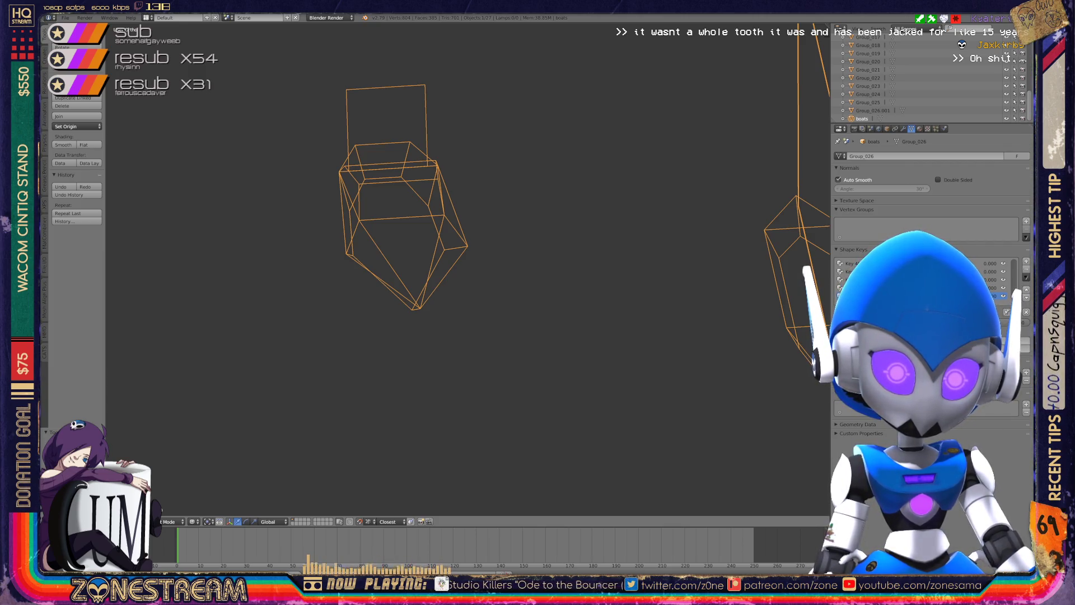
Enter Edit Mode on the boat and lower the bottom hull vertex.
scroll(415, 252, "down", 5)
middle_click_drag(414, 252, 443, 252)
scroll(431, 245, "up", 2)
scroll(431, 246, "up", 5)
scroll(434, 236, "up", 1)
key("Tab")
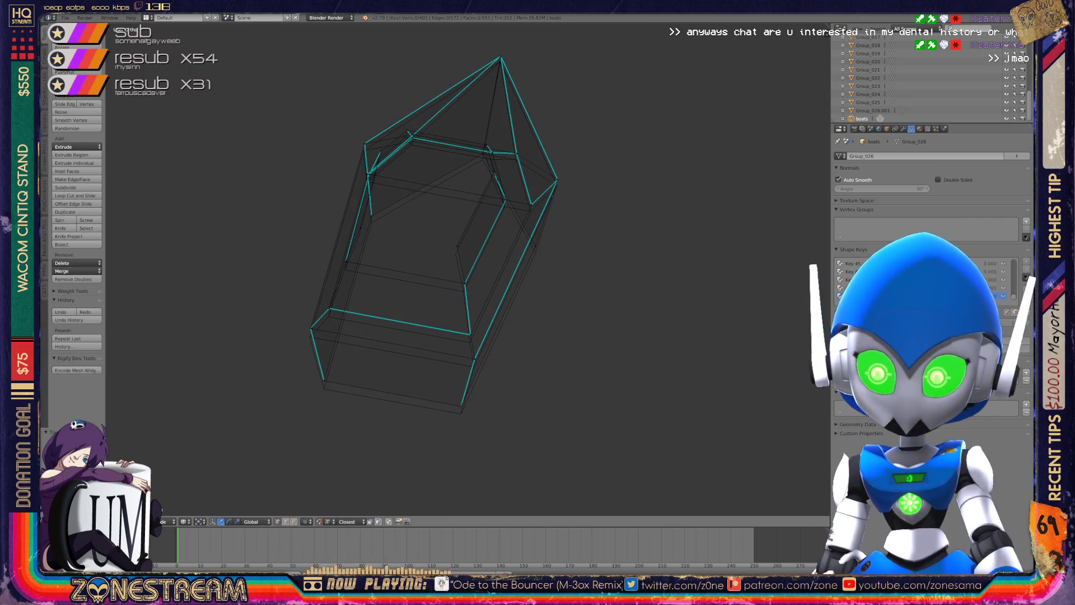
scroll(414, 252, "up", 4)
scroll(415, 253, "up", 2)
left_click_drag(466, 342, 466, 354)
Lower five side vertices on the left and right of the hull with the gizmo.
left_click(231, 298)
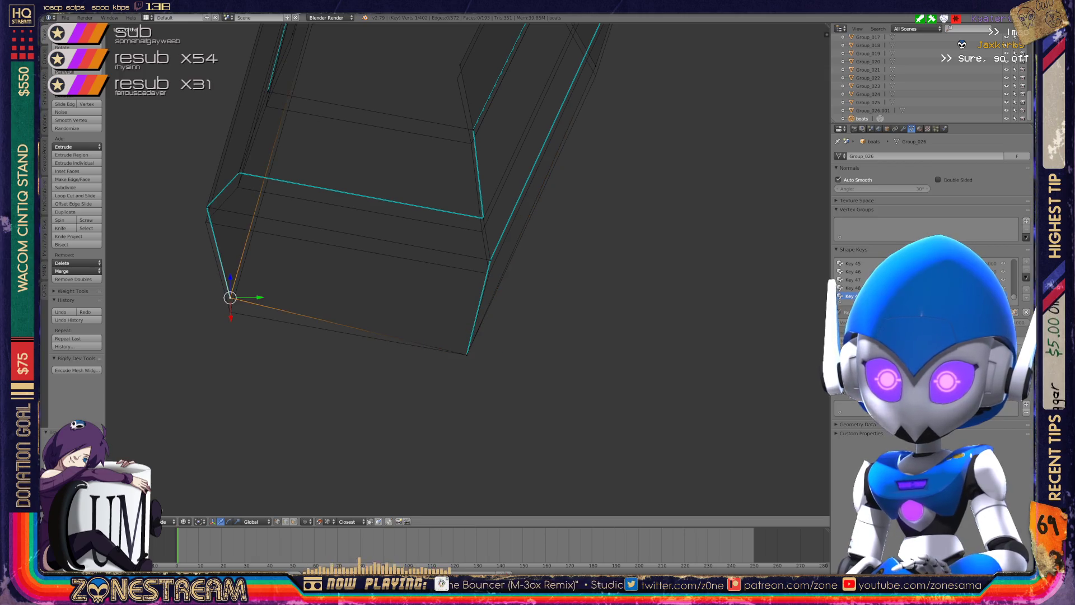
left_click_drag(231, 297, 231, 311)
left_click(206, 207)
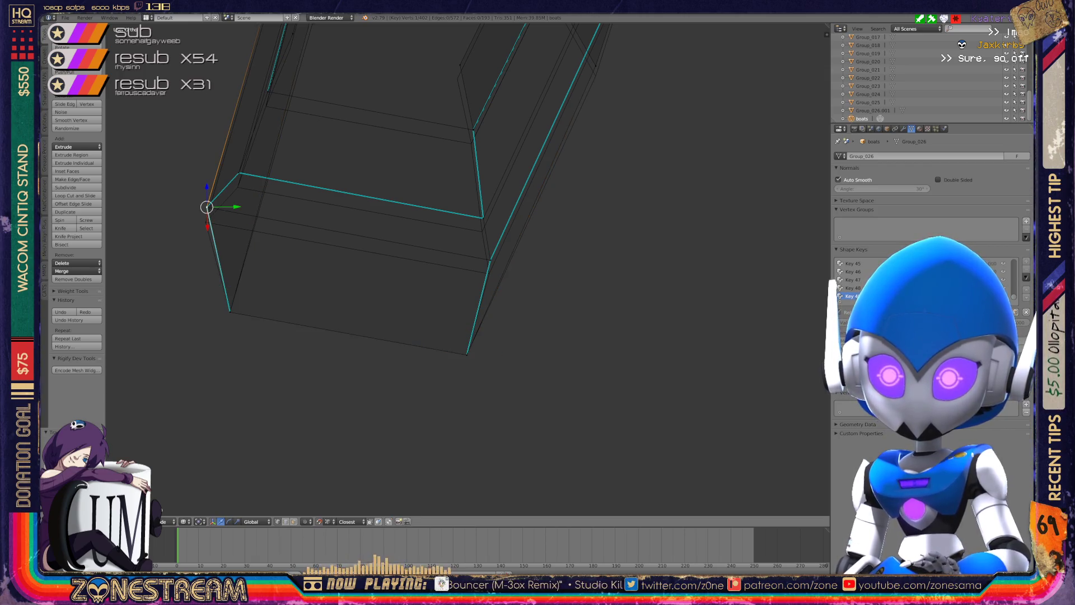
left_click_drag(207, 207, 206, 222)
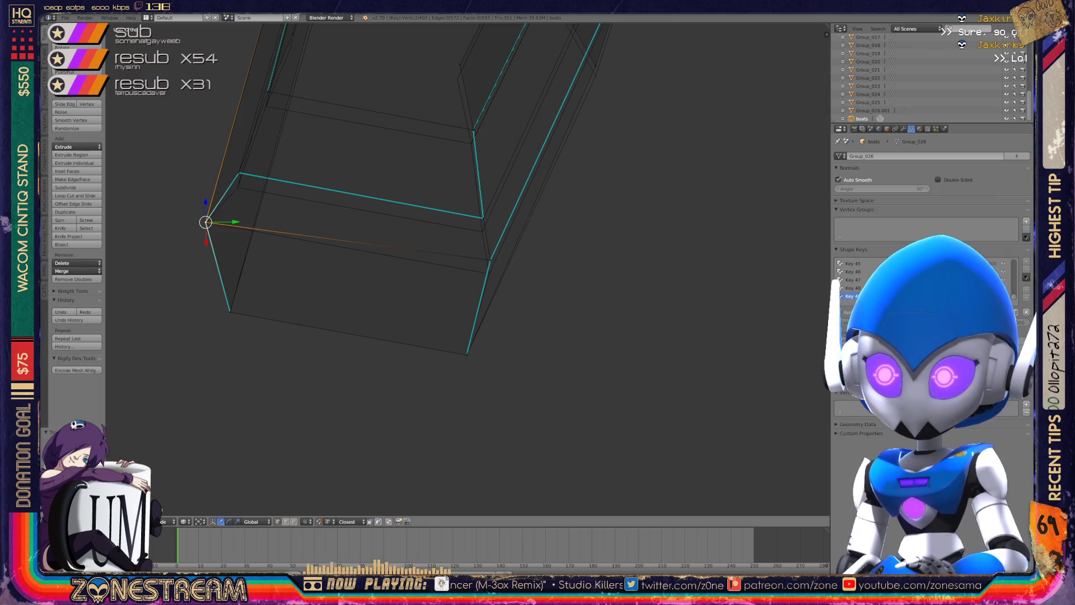
left_click(490, 259)
left_click_drag(490, 260, 490, 274)
left_click(483, 218)
left_click_drag(483, 218, 482, 231)
left_click(239, 173)
left_click_drag(239, 172, 238, 185)
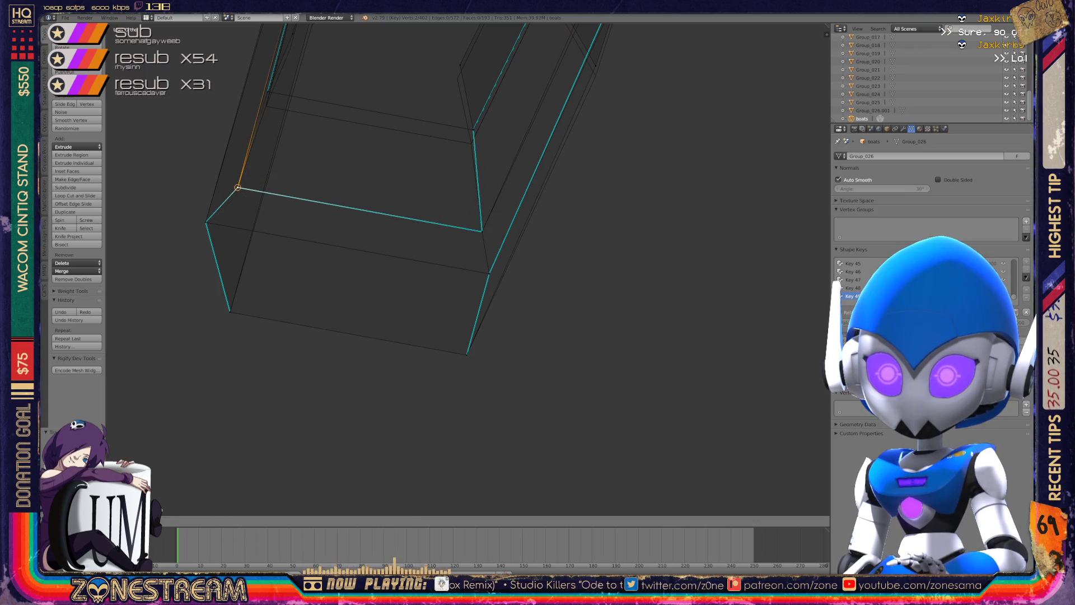
mouse_move(238, 184)
middle_mouse_down()
mouse_move(334, 223)
mouse_move(424, 117)
middle_mouse_up()
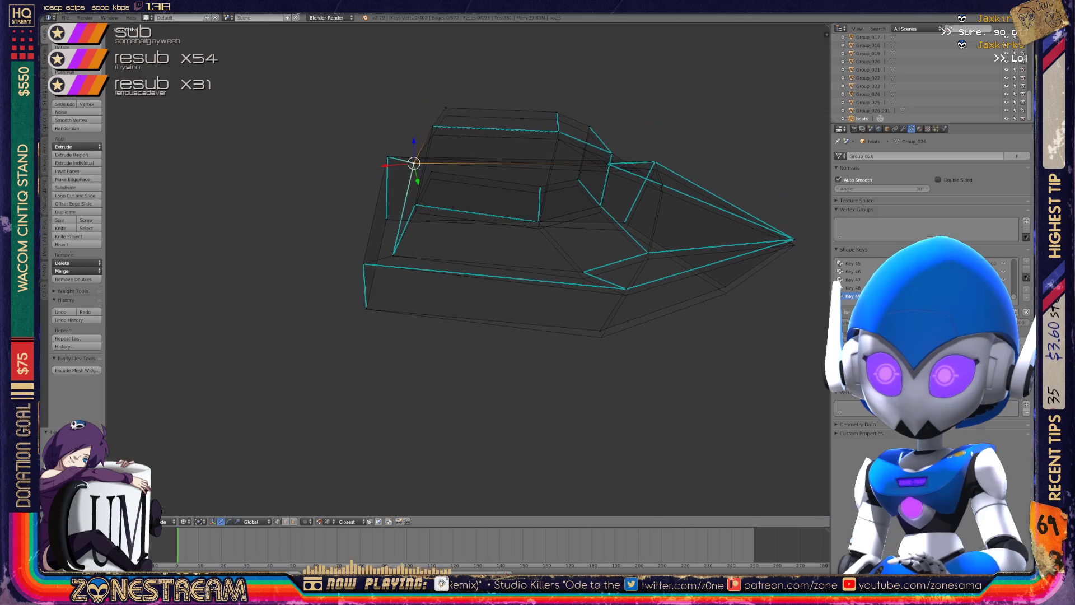
Select a rim vertex on the hull and move it downward.
scroll(467, 269, "up", 3)
mouse_move(467, 269)
middle_mouse_down()
mouse_move(521, 255)
mouse_move(305, 279)
middle_mouse_up()
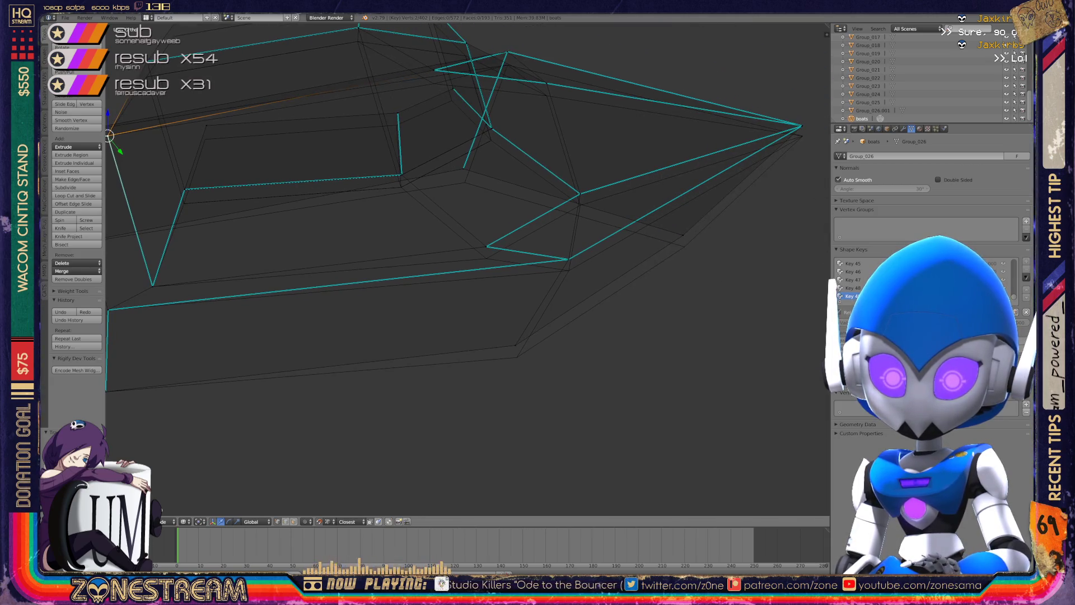
middle_click_drag(468, 268, 426, 314)
right_click(413, 402)
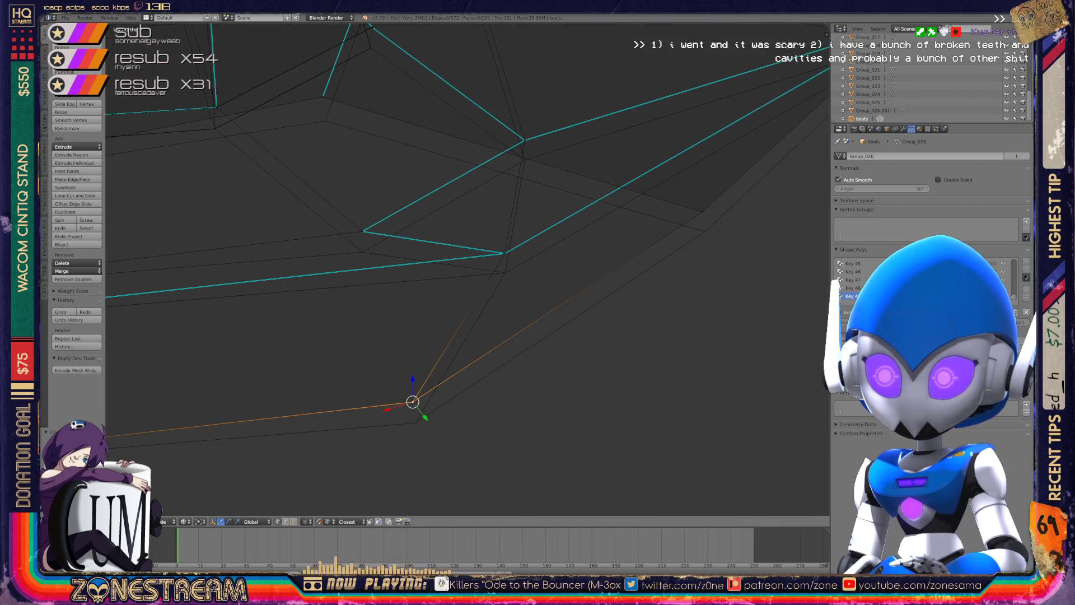
right_click(416, 423)
right_click(505, 253)
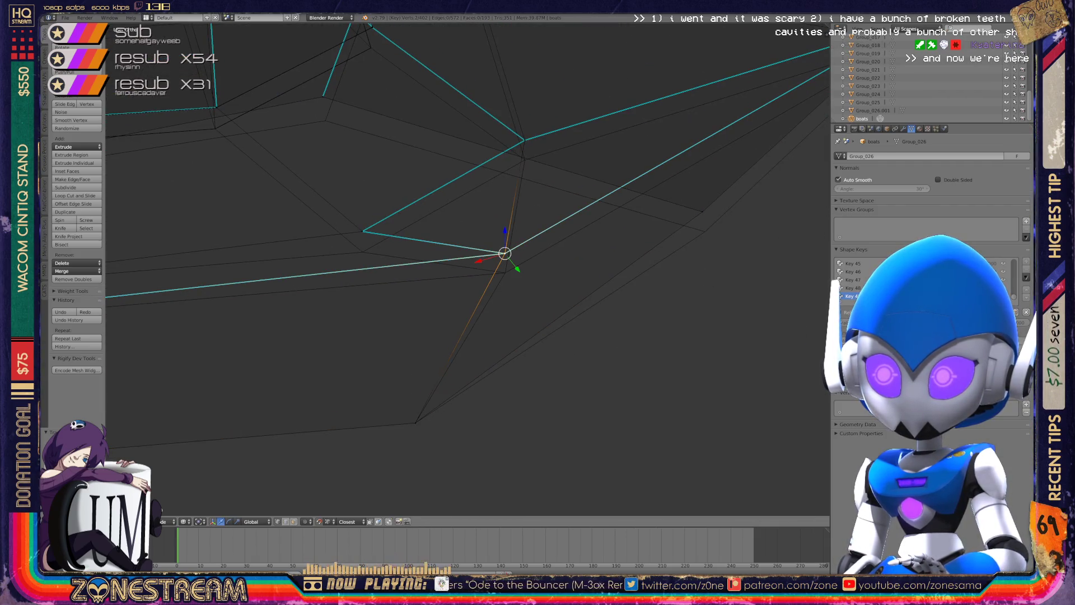
mouse_move(504, 254)
middle_mouse_down()
mouse_move(502, 271)
mouse_move(514, 279)
mouse_move(392, 246)
middle_mouse_up()
key("g")
Snap the next vertex into place using the Shift+S snap options.
right_click(554, 154)
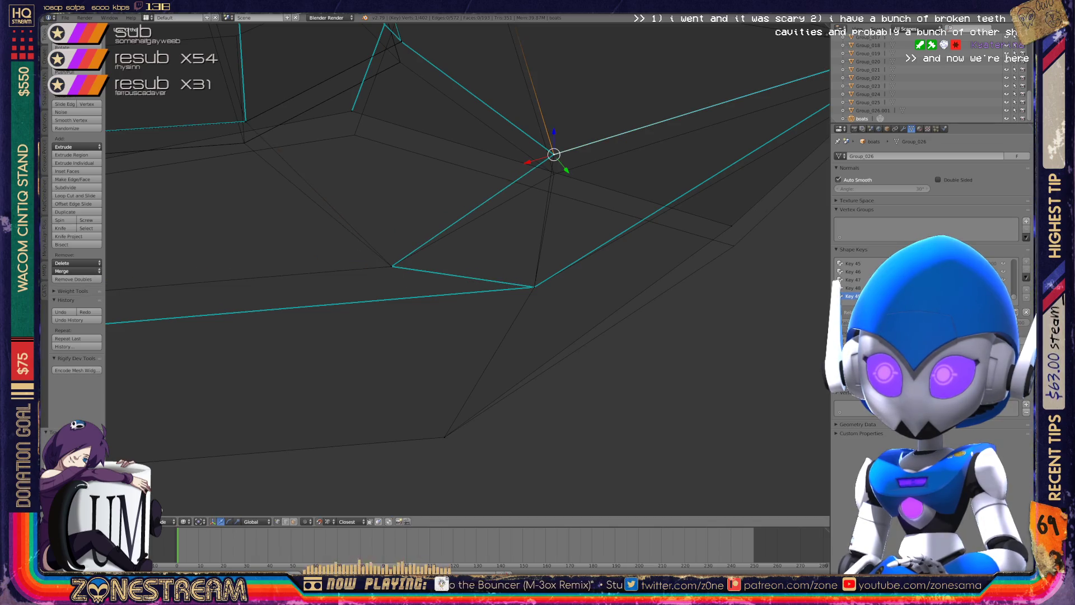
key("shift+s")
left_click(529, 157)
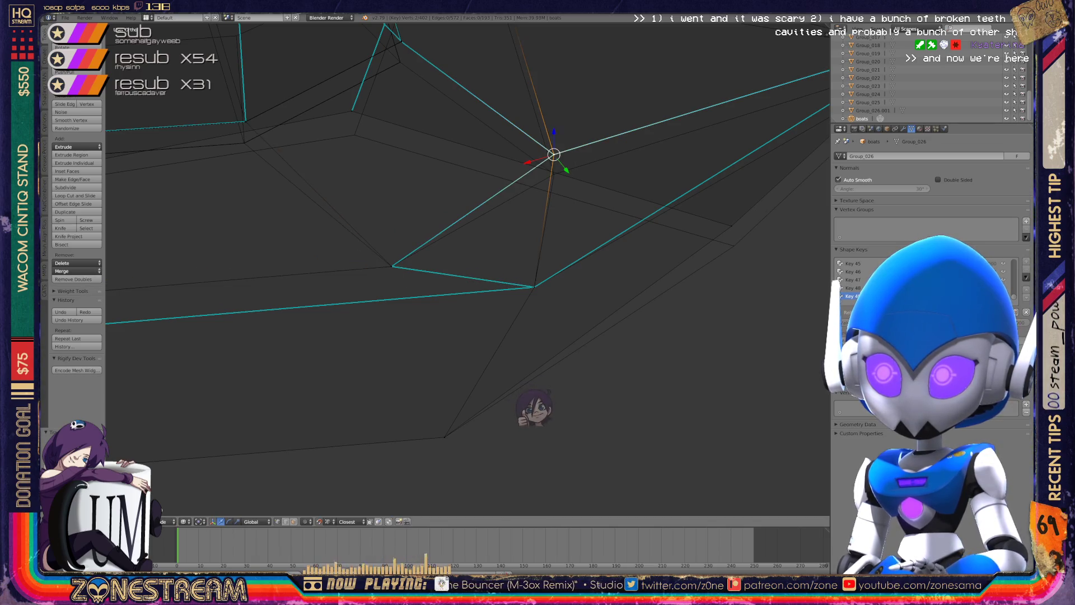
key("KP_Decimal")
mouse_move(465, 269)
middle_mouse_down()
mouse_move(442, 263)
mouse_move(481, 258)
mouse_move(543, 213)
middle_mouse_up()
Lower another hull vertex, undoing an accidental vertex deletion.
right_click(372, 238)
key("g")
left_click(372, 270)
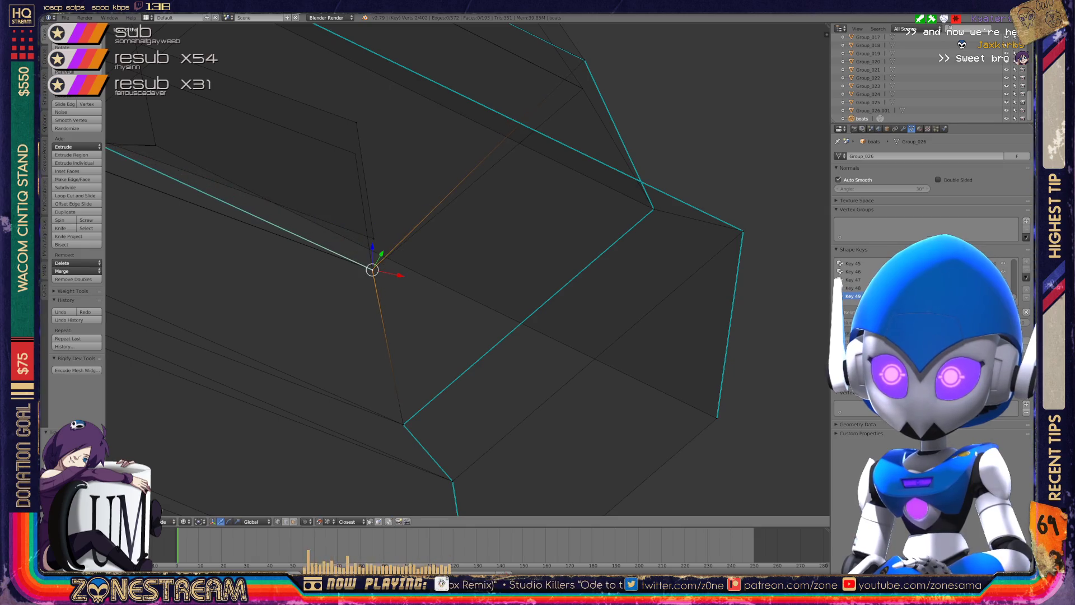
key("ctrl+x")
key("ctrl+z")
Drag a vertex onto the nearby corner and lower the top-left corner vertex slightly.
right_click(356, 122)
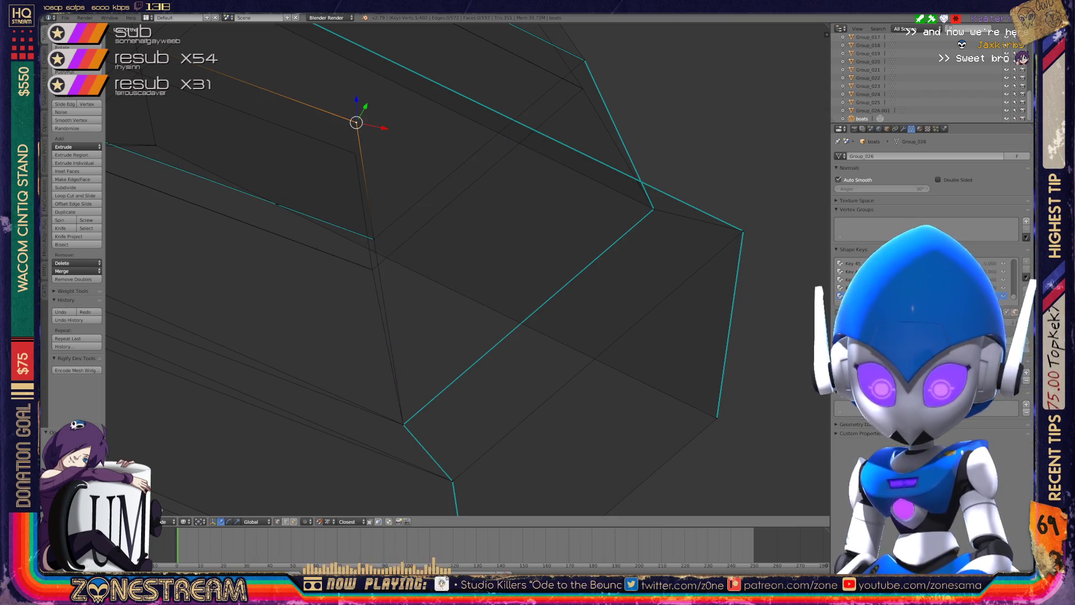
mouse_move(448, 253)
middle_mouse_down()
mouse_move(532, 280)
mouse_move(611, 280)
middle_mouse_up()
mouse_move(792, 243)
left_mouse_down()
mouse_move(461, 191)
mouse_move(461, 219)
left_mouse_up()
middle_click_drag(461, 218, 560, 230)
mouse_move(631, 227)
left_mouse_down()
mouse_move(509, 217)
mouse_move(512, 237)
left_mouse_up()
middle_click_drag(511, 237, 583, 247)
right_click(429, 163)
left_click_drag(430, 163, 433, 179)
mouse_move(431, 269)
middle_mouse_down()
mouse_move(530, 240)
mouse_move(495, 251)
mouse_move(560, 263)
mouse_move(403, 219)
middle_mouse_up()
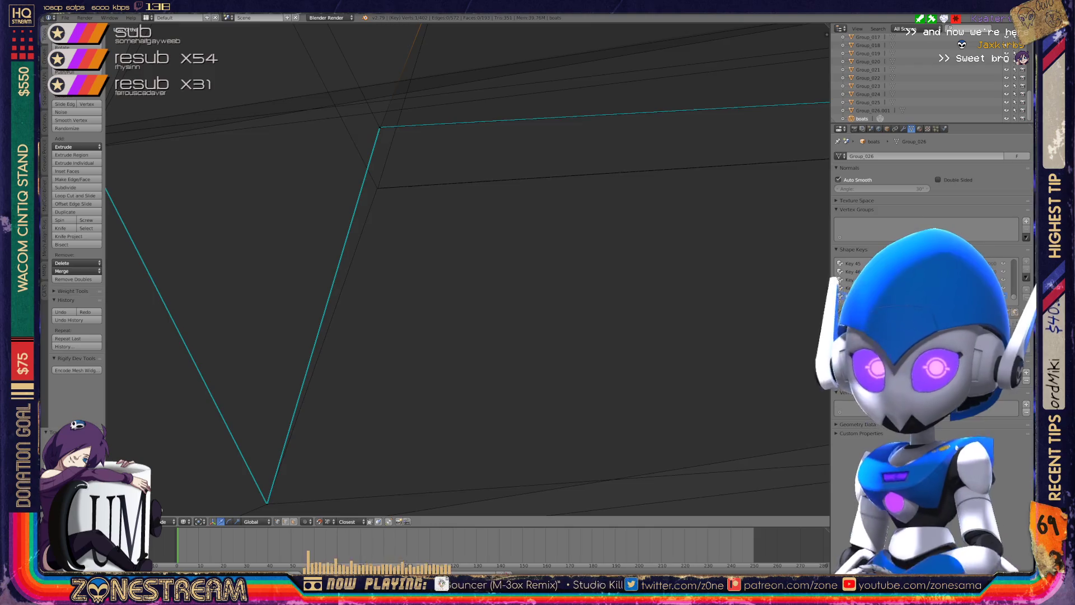
Zoom in on the hull corner and move its upper corner vertex downward.
scroll(468, 269, "up", 2)
mouse_move(467, 269)
middle_mouse_down("shift")
mouse_move(478, 299)
mouse_move(439, 266)
mouse_move(500, 351)
mouse_move(463, 307)
mouse_move(355, 405)
mouse_move(461, 512)
middle_mouse_up("shift")
right_click(342, 80)
right_click(343, 80, "shift")
right_click(342, 80)
key("g")
left_click(329, 392)
right_click(340, 79)
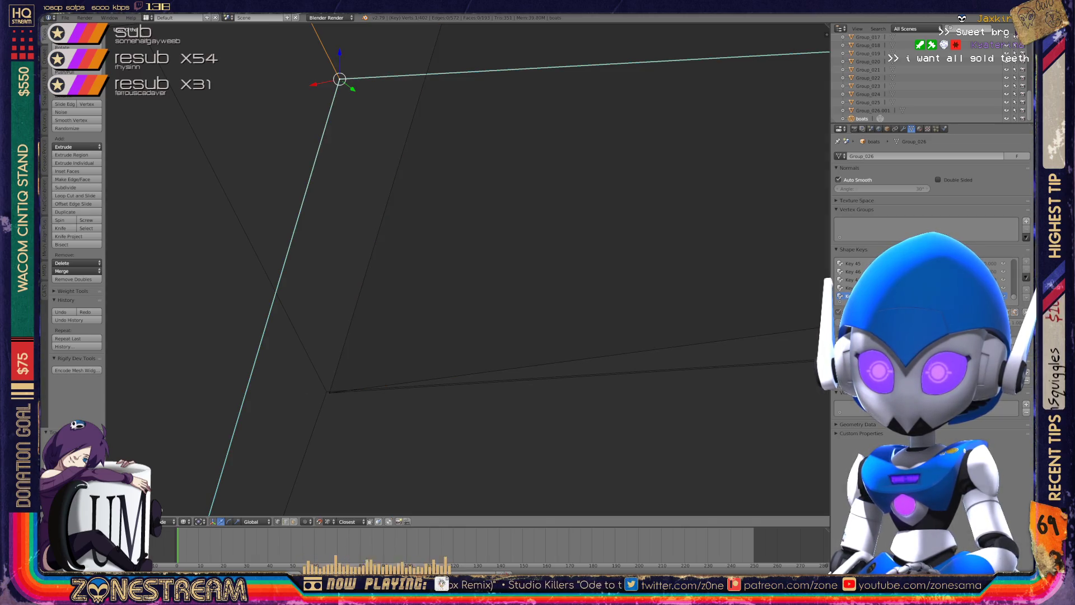
key("g")
Move the upper corner vertex down onto the lower corner, redoing one misplaced attempt.
middle_click_drag(327, 391, 411, 319, "shift")
middle_click_drag(810, 370, 788, 361, "shift")
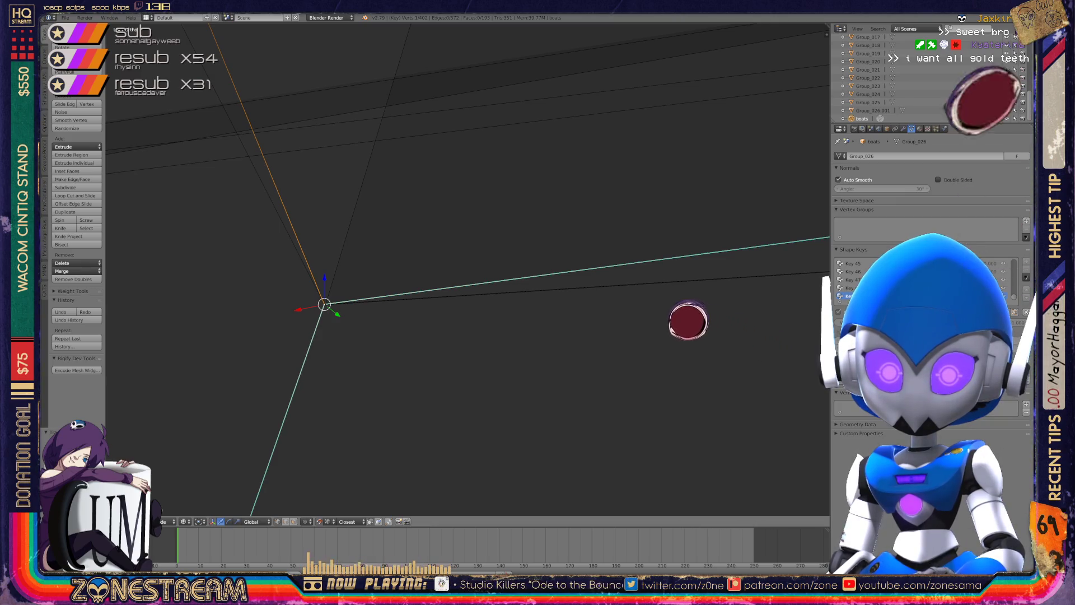
mouse_move(667, 312)
middle_mouse_down("shift")
mouse_move(560, 269)
mouse_move(593, 267)
mouse_move(393, 226)
mouse_move(444, 206)
mouse_move(447, 147)
middle_mouse_up("shift")
scroll(627, 297, "down", 5)
scroll(560, 269, "up", 5)
scroll(467, 269, "up", 1)
right_click(389, 113)
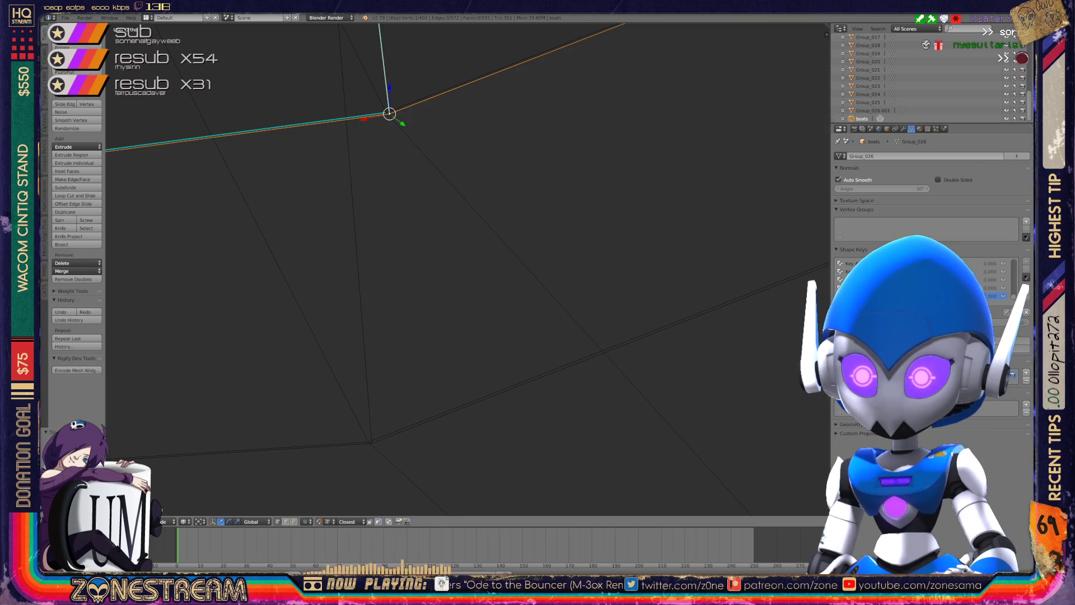
right_click(372, 443)
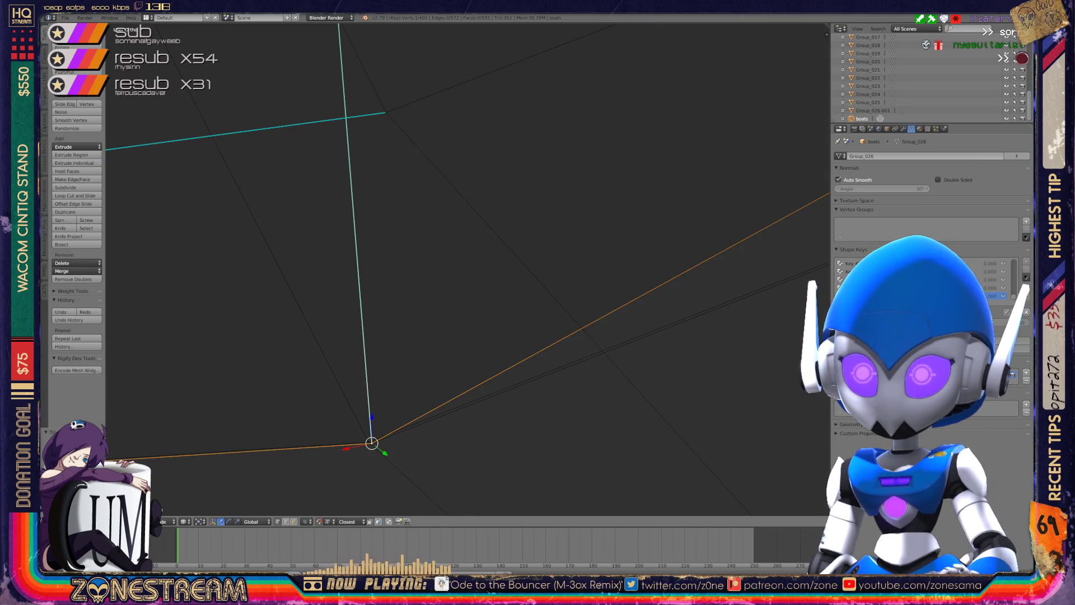
right_click(386, 113)
mouse_move(386, 113)
middle_mouse_down()
mouse_move(409, 191)
mouse_move(470, 257)
middle_mouse_up()
mouse_move(422, 336)
middle_mouse_down()
mouse_move(431, 235)
mouse_move(503, 218)
middle_mouse_up()
key("g")
key("Return")
key("ctrl+z")
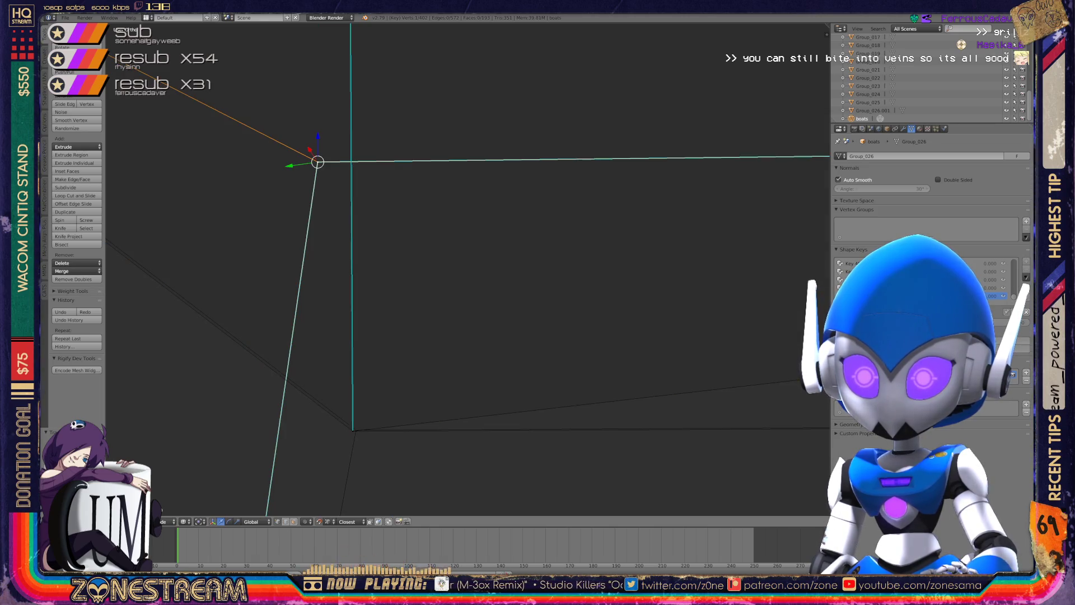
key("g")
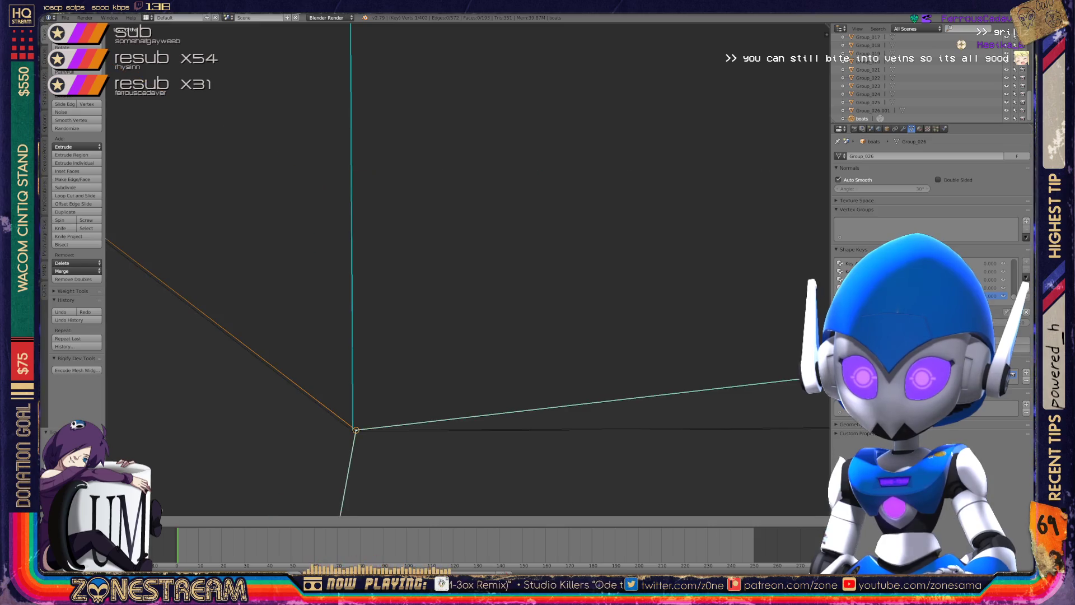
key("Return")
Snap the next upper box-corner vertex onto the lower corner vertex beneath it.
mouse_move(467, 269)
middle_mouse_down()
mouse_move(549, 235)
mouse_move(448, 263)
mouse_move(398, 235)
middle_mouse_up()
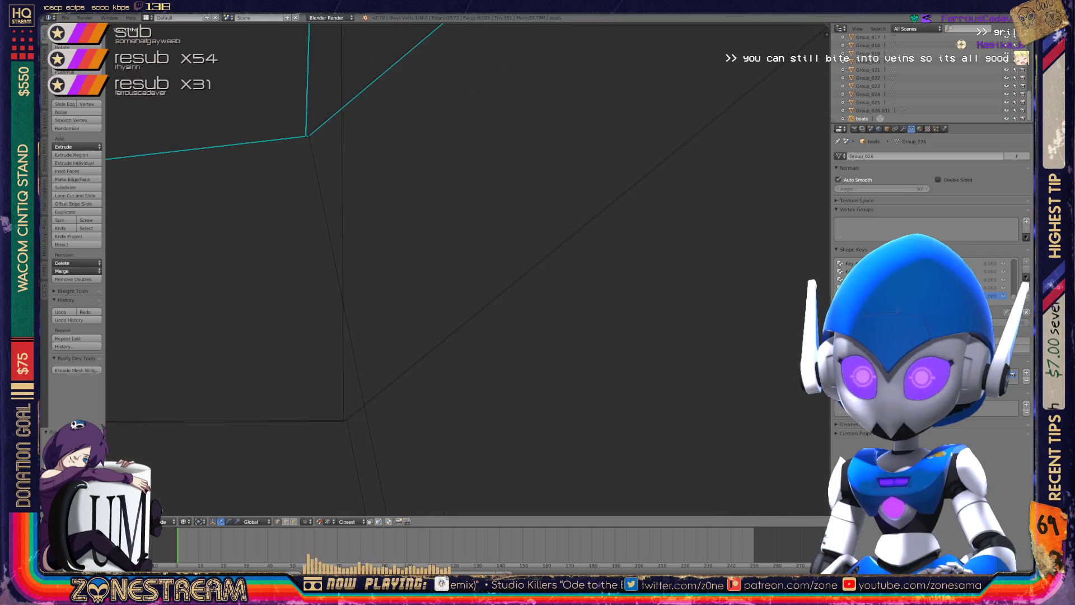
right_click(307, 136)
key("g")
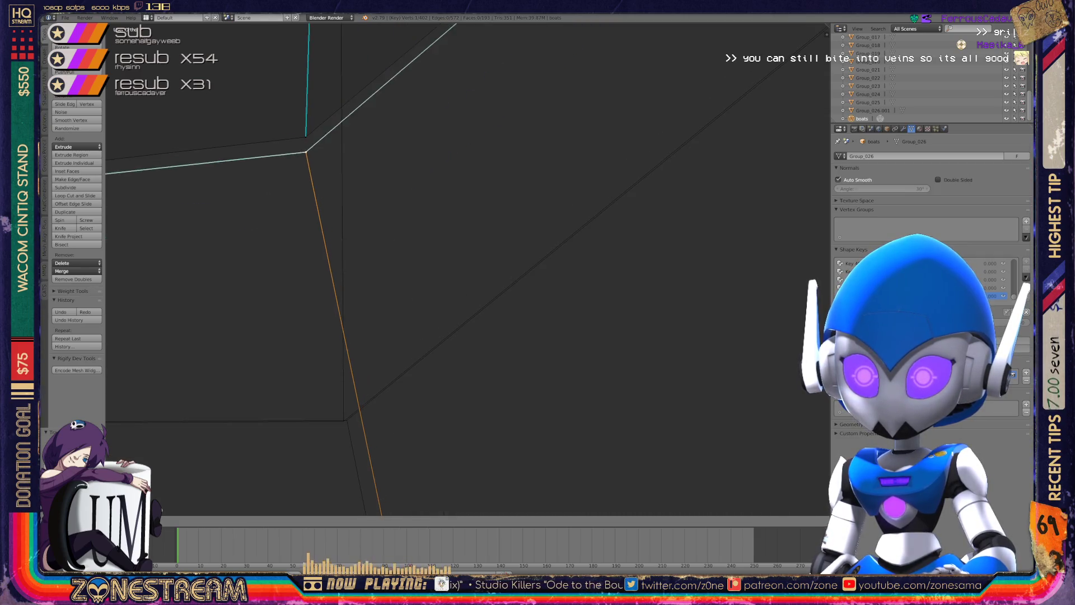
right_click(306, 136)
key("g")
left_click(347, 420)
Move another corner vertex down and centre the view on it.
scroll(346, 420, "down", 3)
middle_click_drag(504, 280, 401, 207)
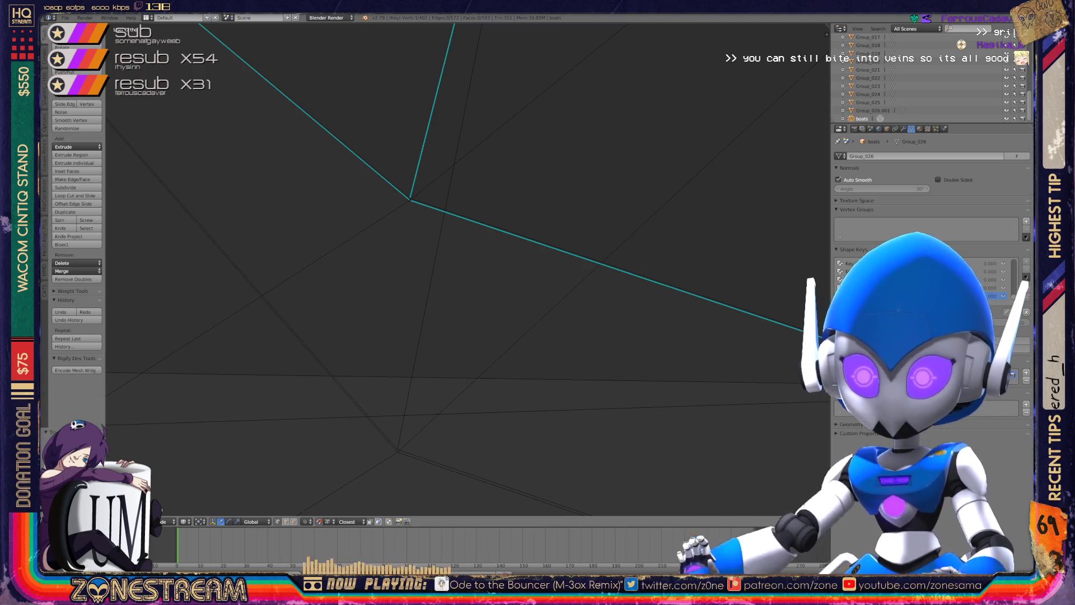
middle_click_drag(400, 207, 406, 143)
right_click(404, 141)
right_click(404, 140, "shift")
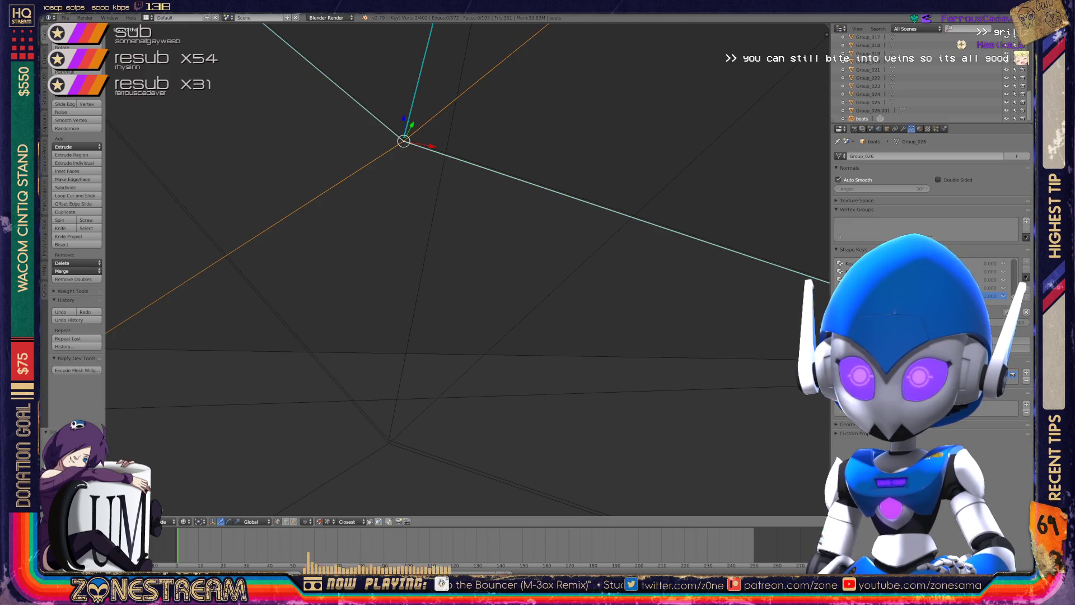
key("g")
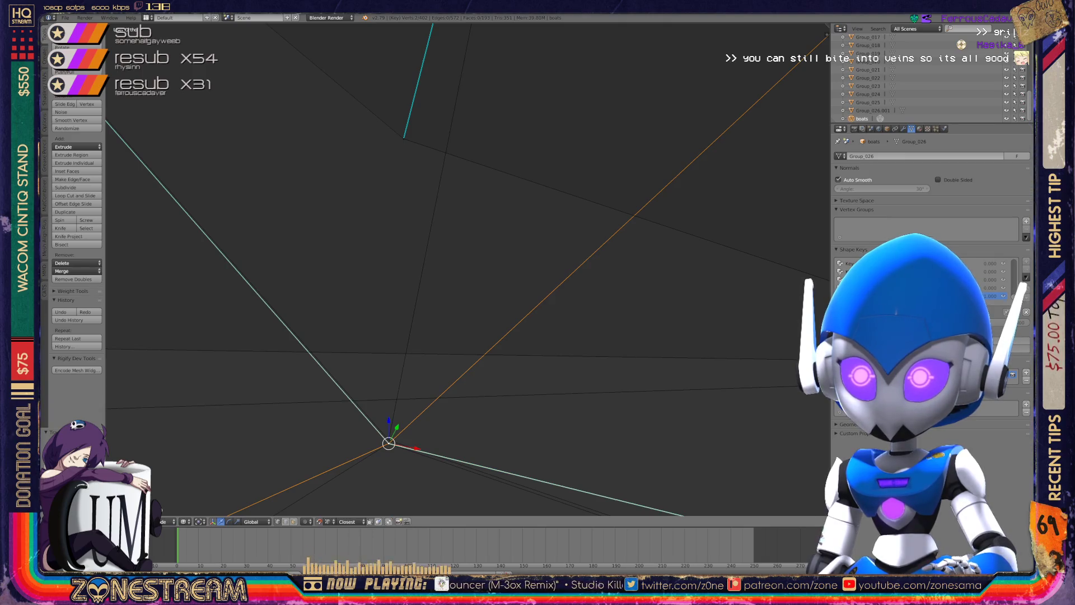
right_click(404, 139)
key("KP_Decimal")
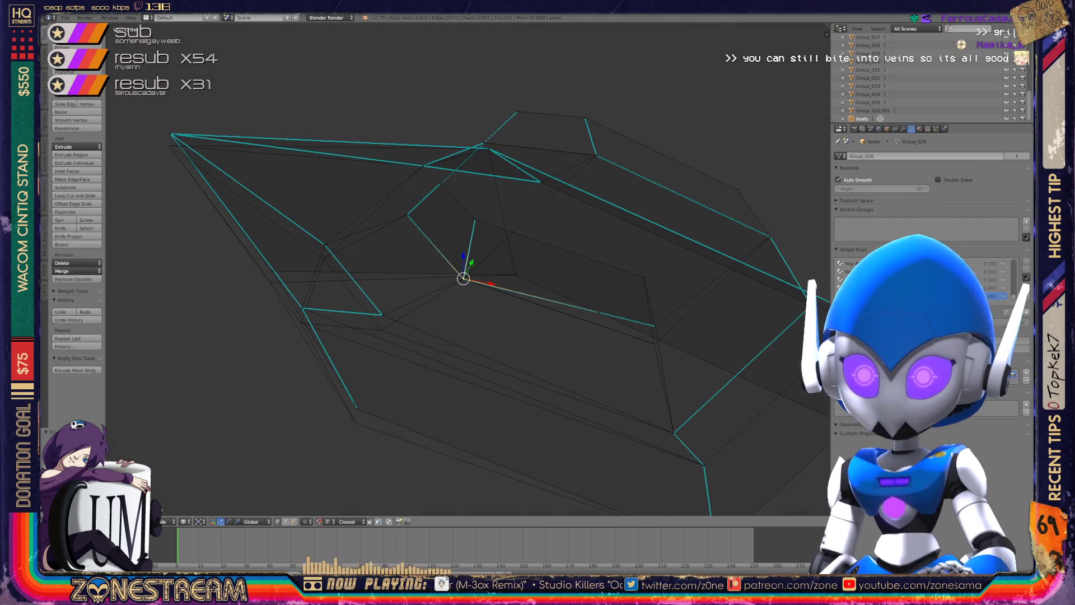
Merge the upper vertex at the cyan edge's end onto the lower vertex below it.
scroll(463, 278, "up", 10)
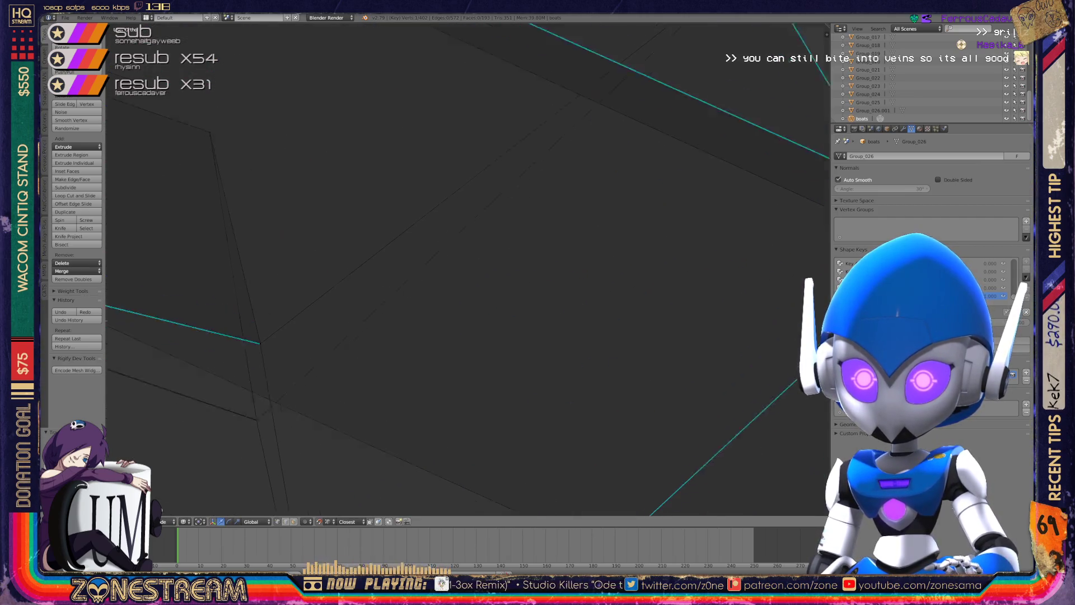
mouse_move(463, 278)
middle_mouse_down()
mouse_move(399, 243)
mouse_move(469, 186)
middle_mouse_up()
right_click(389, 131)
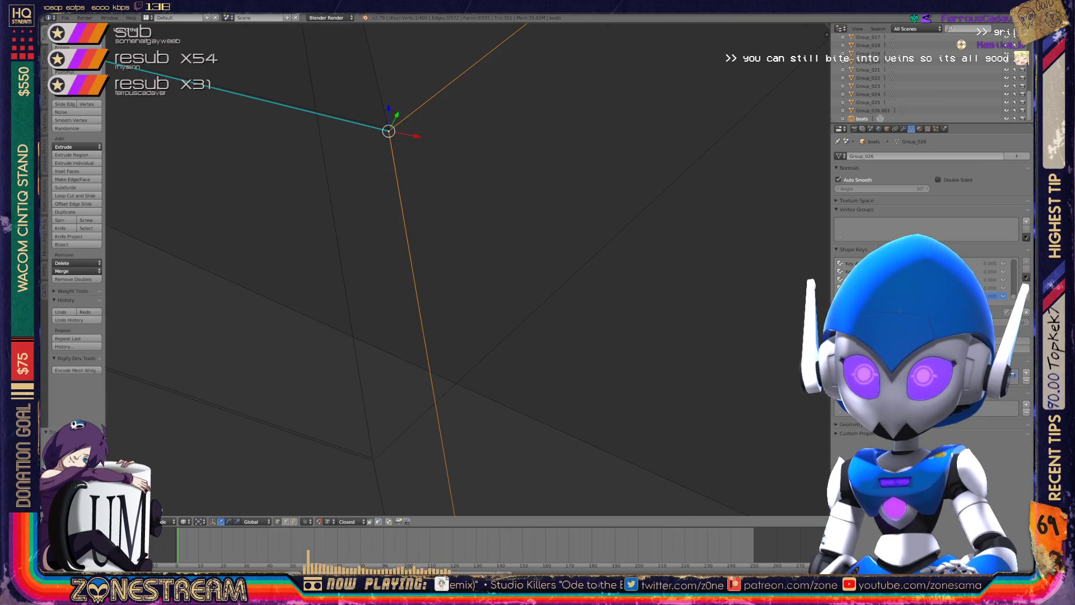
right_click(373, 460)
key("g")
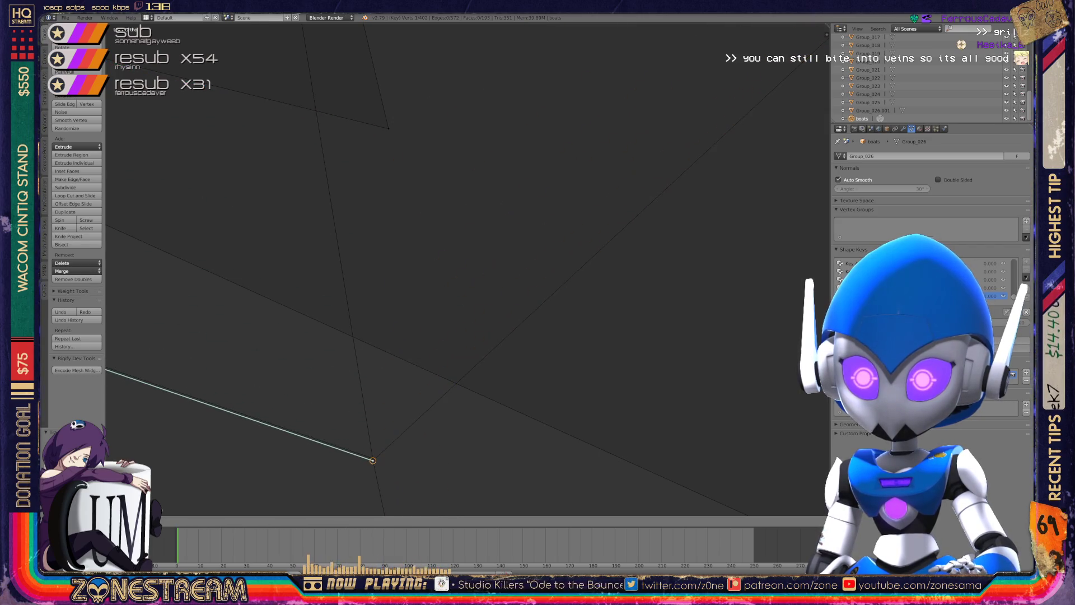
left_click(373, 461)
right_click(388, 128)
key("g")
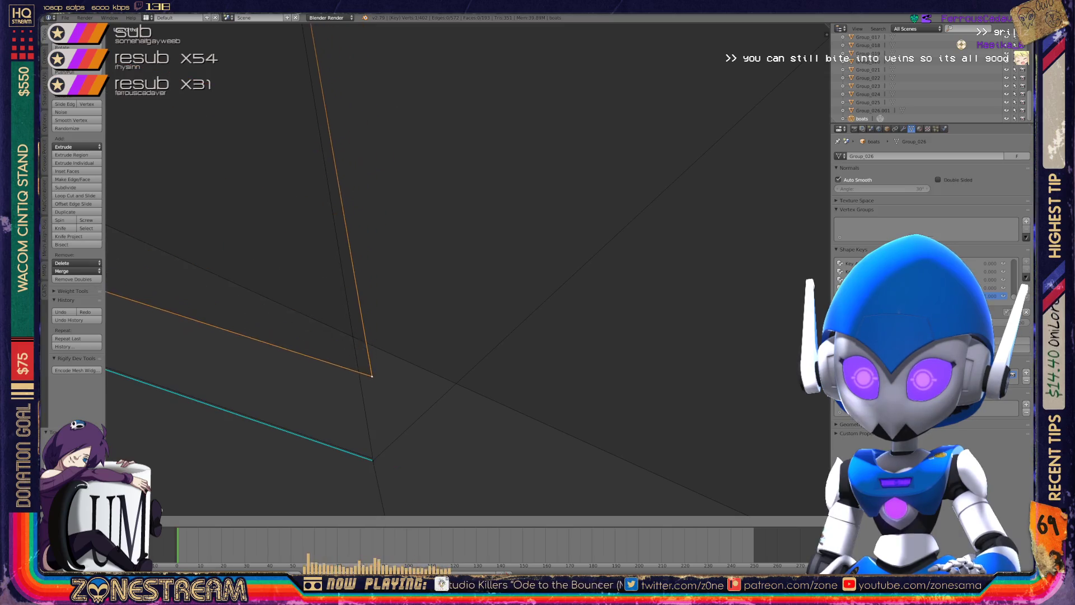
left_click(373, 458)
key("KP_Decimal")
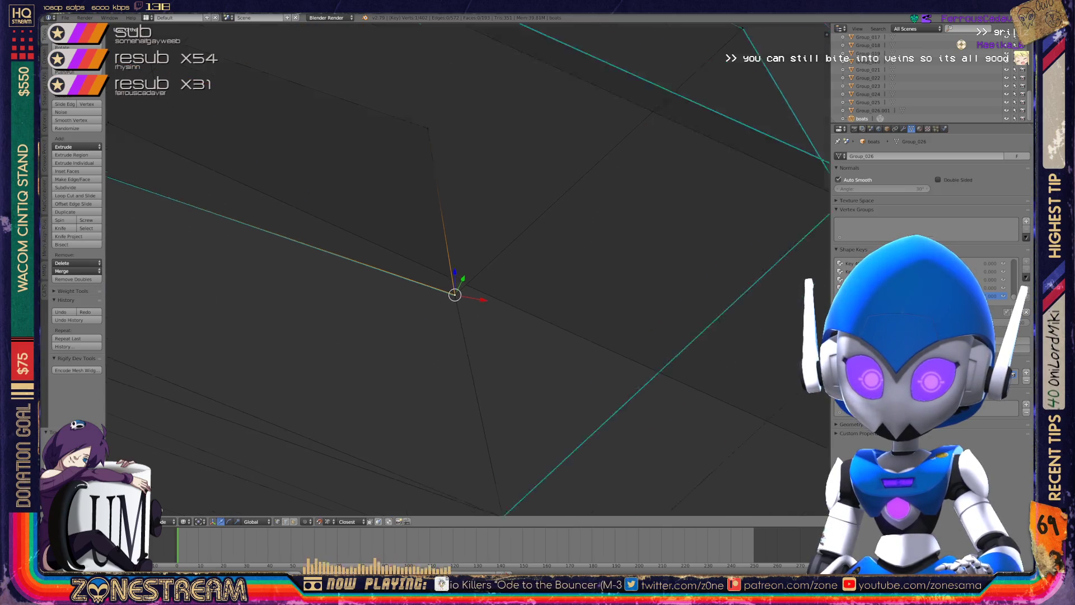
Lower the leftmost hull vertex and the next vertex along the underside.
scroll(467, 269, "down", 4)
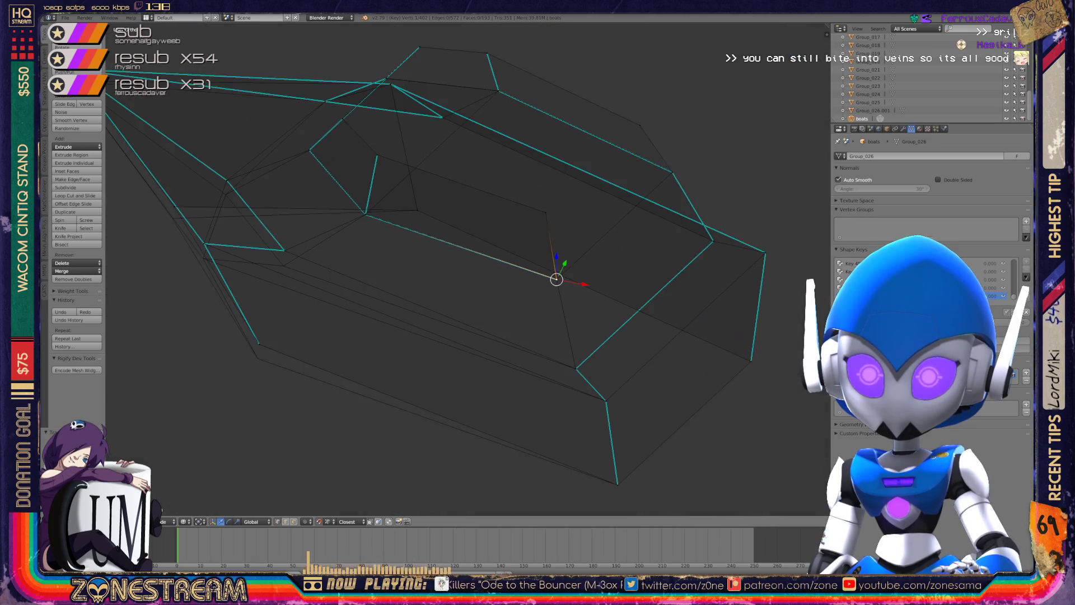
mouse_move(468, 269)
middle_mouse_down()
mouse_move(504, 224)
mouse_move(537, 247)
mouse_move(572, 230)
middle_mouse_up()
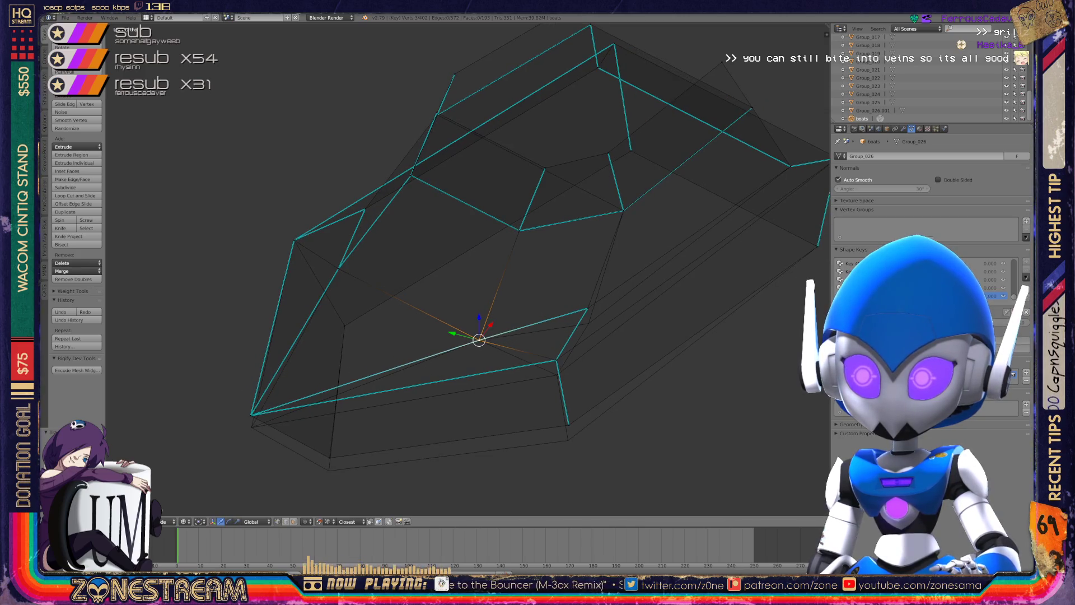
middle_click_drag(571, 230, 549, 207)
right_click(226, 370)
key("g")
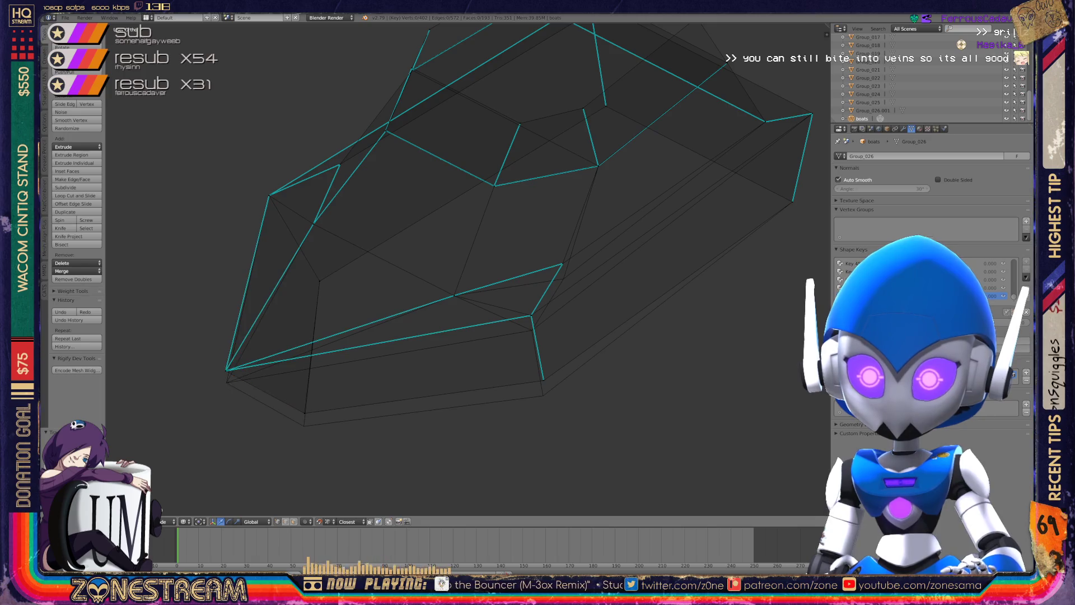
left_click(226, 383)
right_click(305, 413)
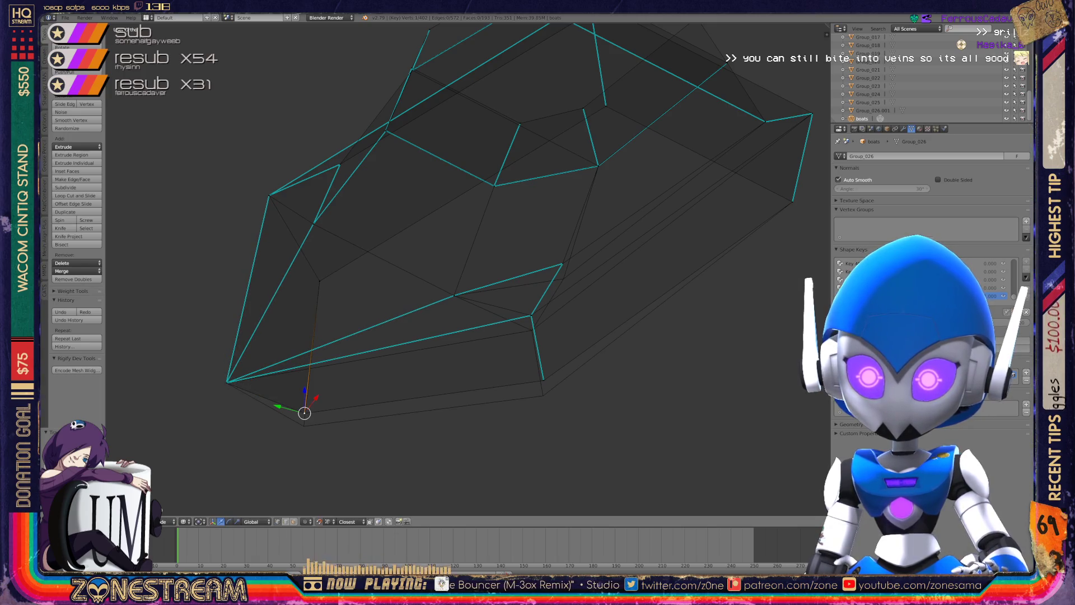
key("g")
left_click(304, 426)
Lower the bottom hull vertex and a vertex higher up on the hull.
scroll(680, 378, "up", 3)
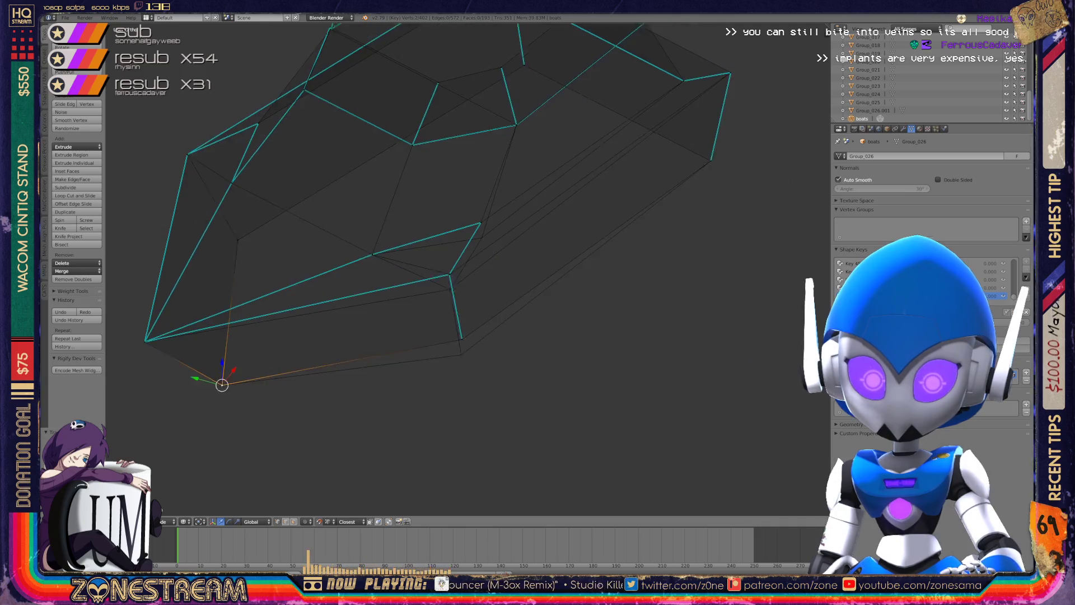
scroll(442, 403, "up", 1)
right_click(442, 403)
key("g")
left_click(442, 438)
right_click(416, 271)
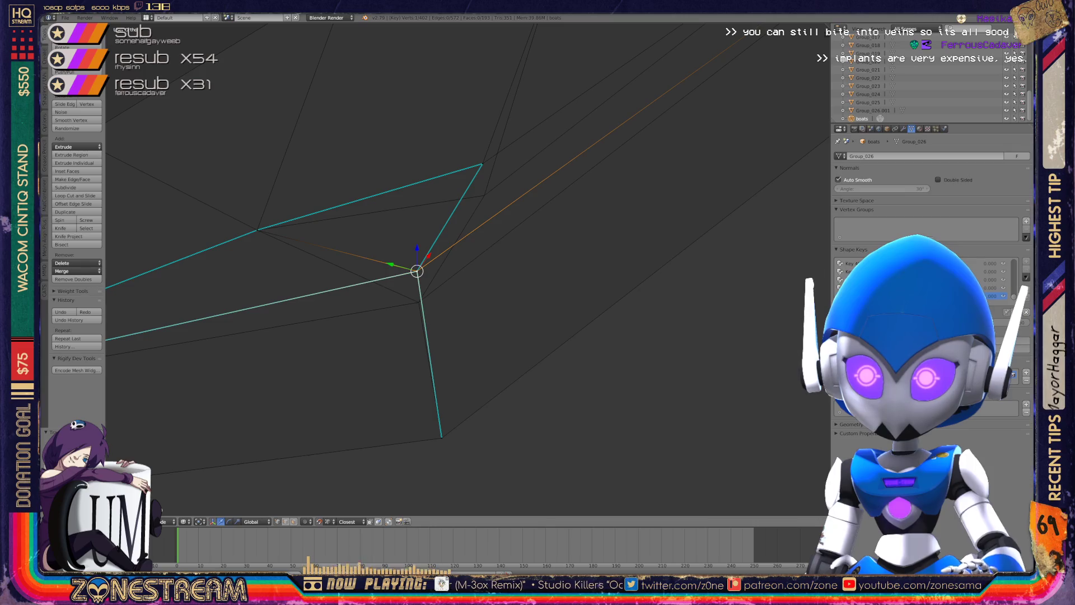
key("g")
left_click(417, 302)
Lower one more hull vertex and return to Object Mode.
middle_click_drag(417, 303, 354, 379, "shift")
right_click(419, 241)
key("g")
left_click(420, 271)
scroll(420, 271, "down", 4)
mouse_move(444, 270)
middle_mouse_down()
mouse_move(401, 242)
mouse_move(401, 230)
mouse_move(488, 187)
mouse_move(524, 213)
mouse_move(504, 252)
mouse_move(481, 235)
mouse_move(449, 269)
middle_mouse_up()
key("Tab")
key("Tab")
Settle in Object Mode and zoom out to frame the whole row of boat models.
key("Tab")
scroll(436, 224, "down", 3)
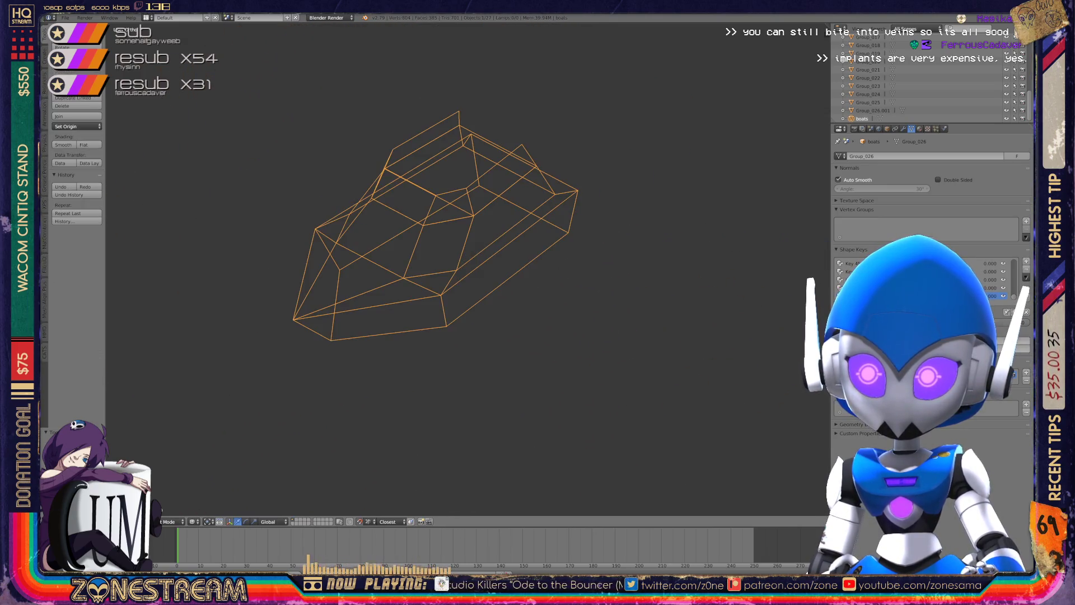
middle_click_drag(437, 224, 425, 185)
key("Tab")
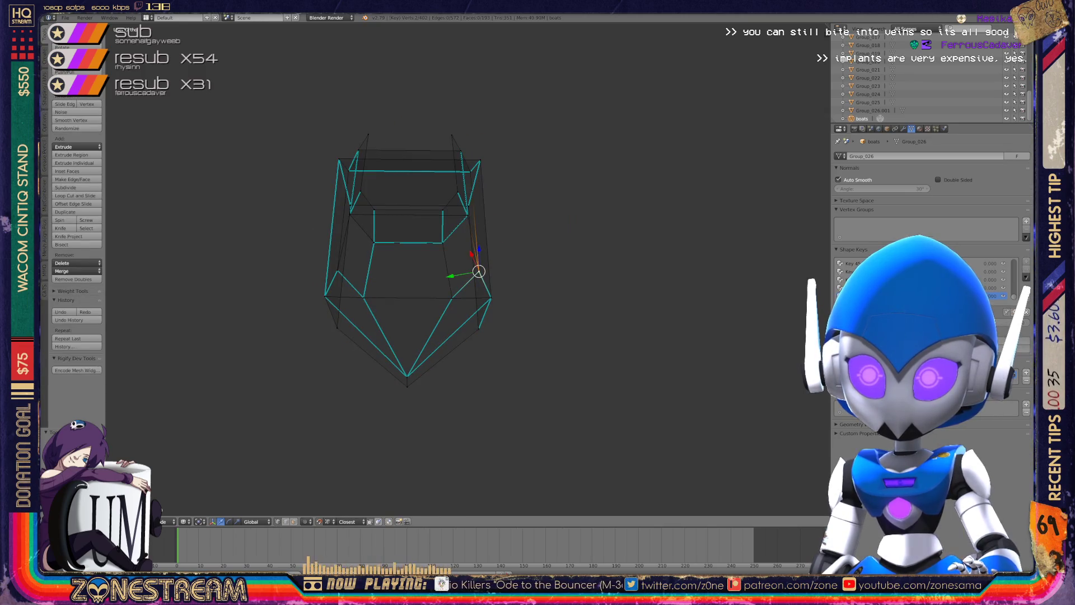
key("Tab")
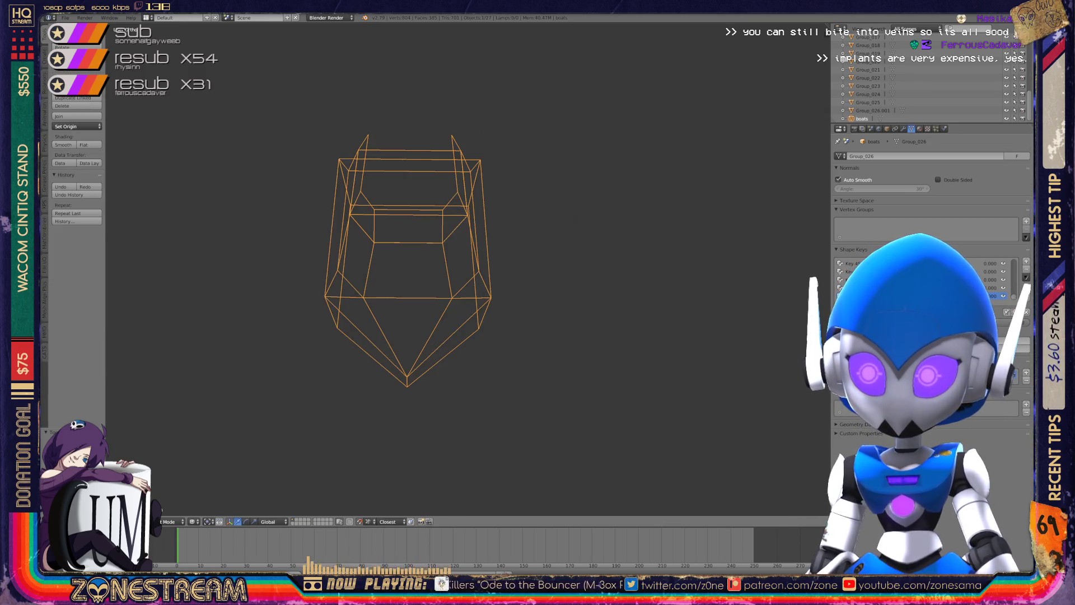
scroll(437, 269, "down", 8)
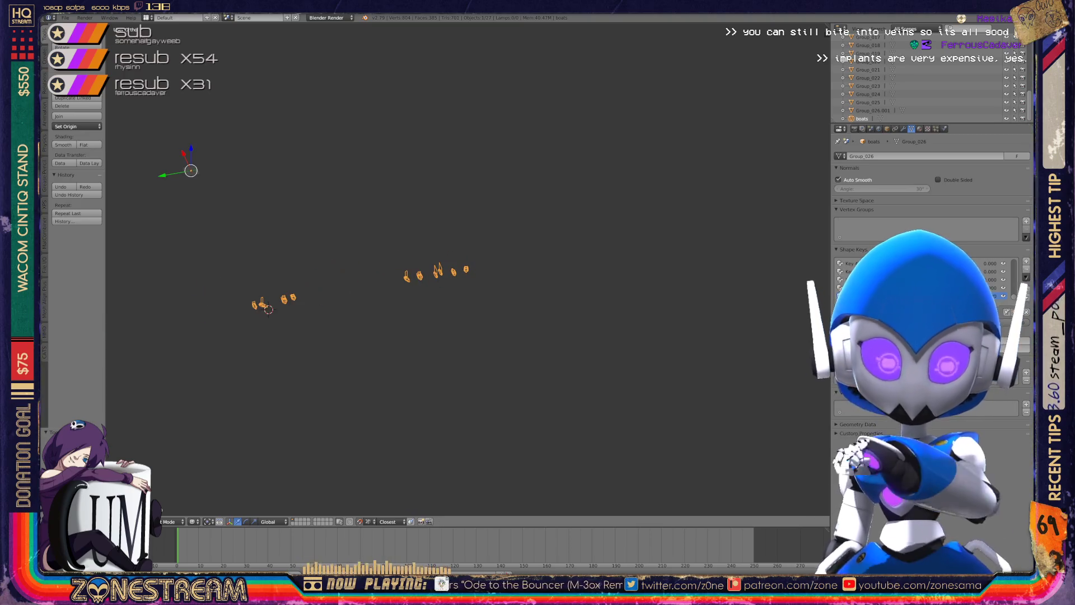
scroll(468, 269, "down", 2)
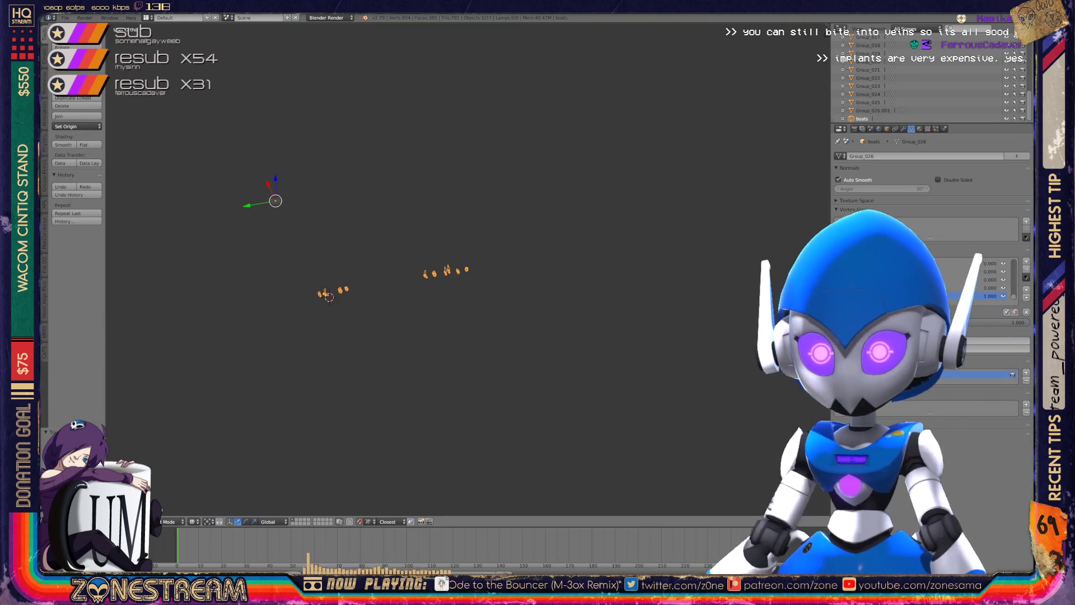
middle_click_drag(336, 280, 599, 224, "shift")
scroll(590, 238, "down", 4, "ctrl")
scroll(589, 238, "up", 10)
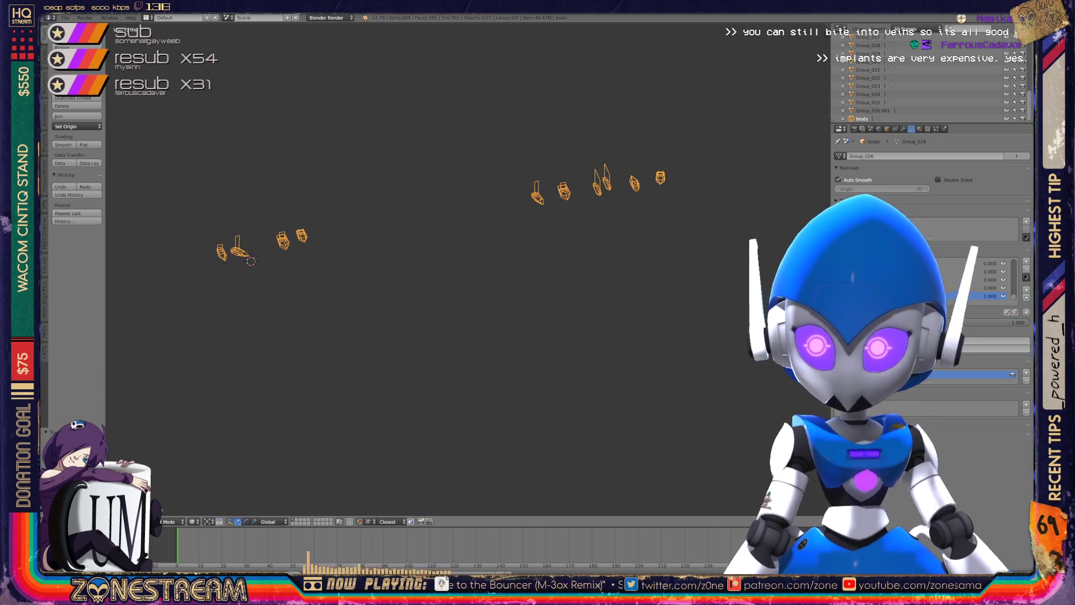
key("Tab")
key("KP_Decimal")
key("Tab")
scroll(474, 305, "up", 6)
scroll(474, 305, "down", 3)
scroll(304, 342, "up", 2)
middle_click_drag(504, 280, 375, 198)
scroll(468, 269, "down", 5)
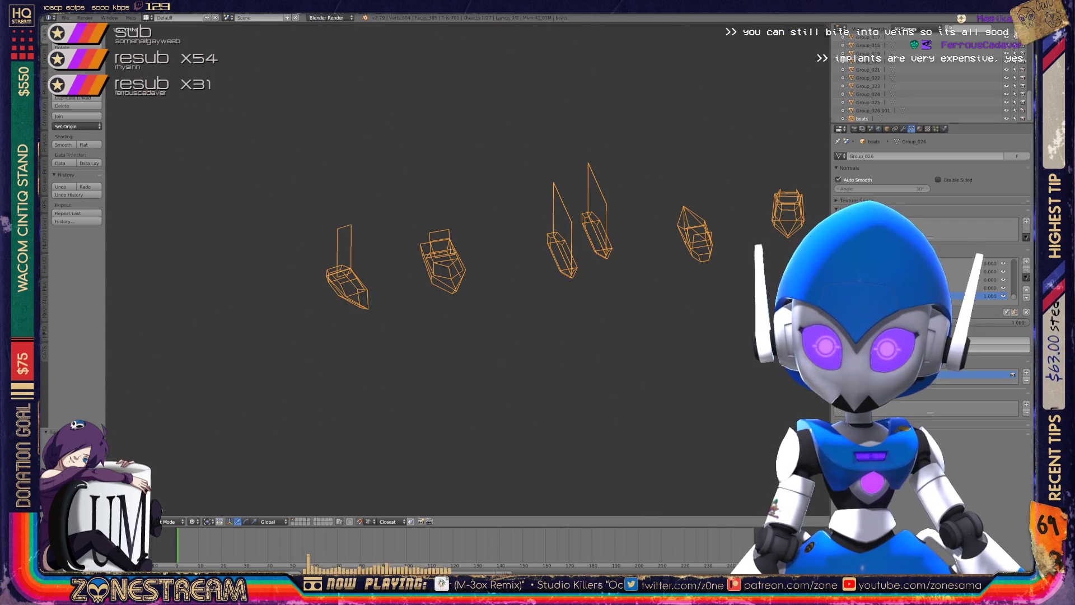
scroll(467, 272, "up", 5)
scroll(467, 271, "down", 5)
middle_click_drag(467, 272, 403, 252)
scroll(467, 272, "up", 4)
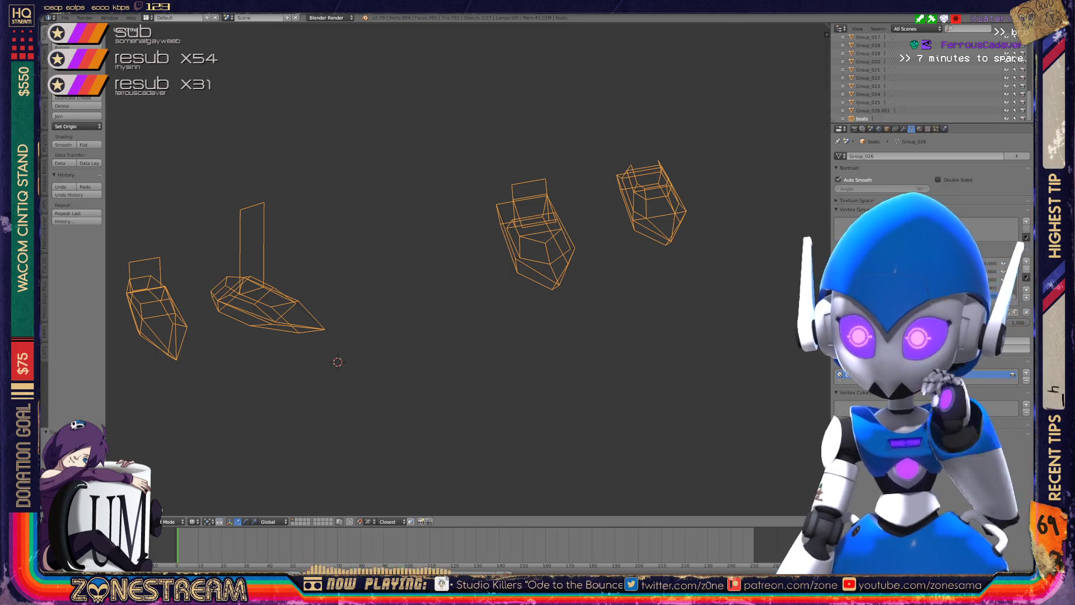
Save boats.blend, then select and delete all 26 leftover Group objects.
key("ctrl+s")
key("Return")
key("a")
key("a")
scroll(930, 73, "up", 2)
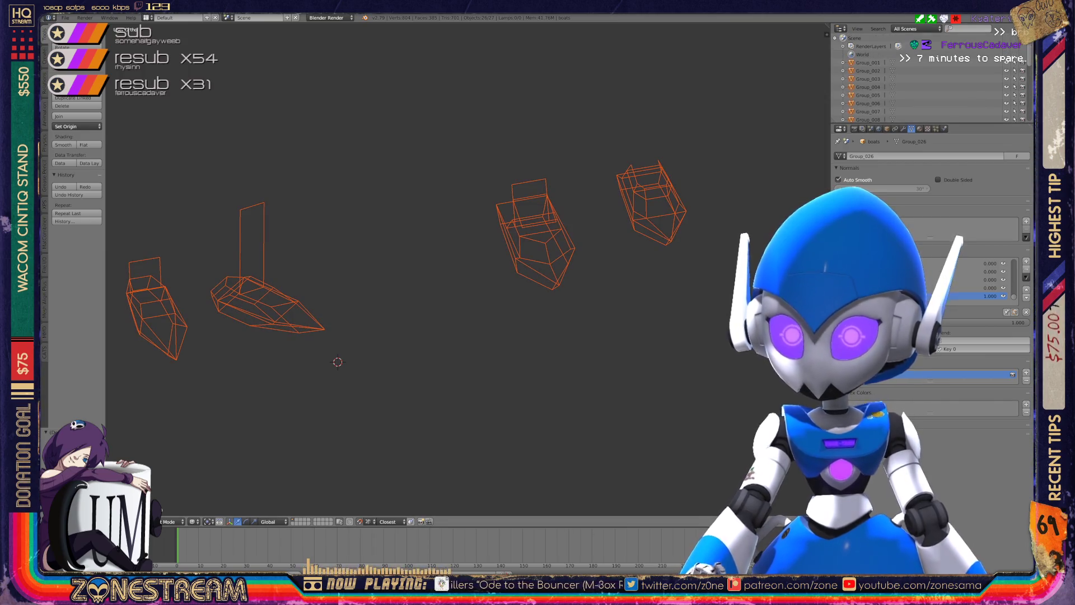
key("x")
left_click(575, 177)
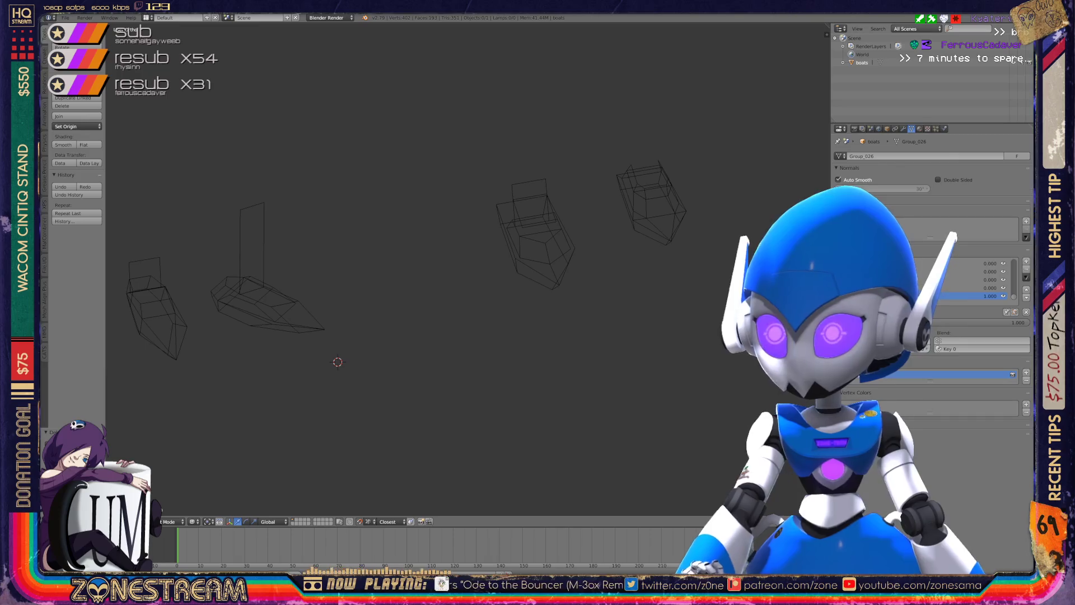
Switch the Outliner display mode to Orphan Data.
left_click(917, 29)
left_click(908, 137)
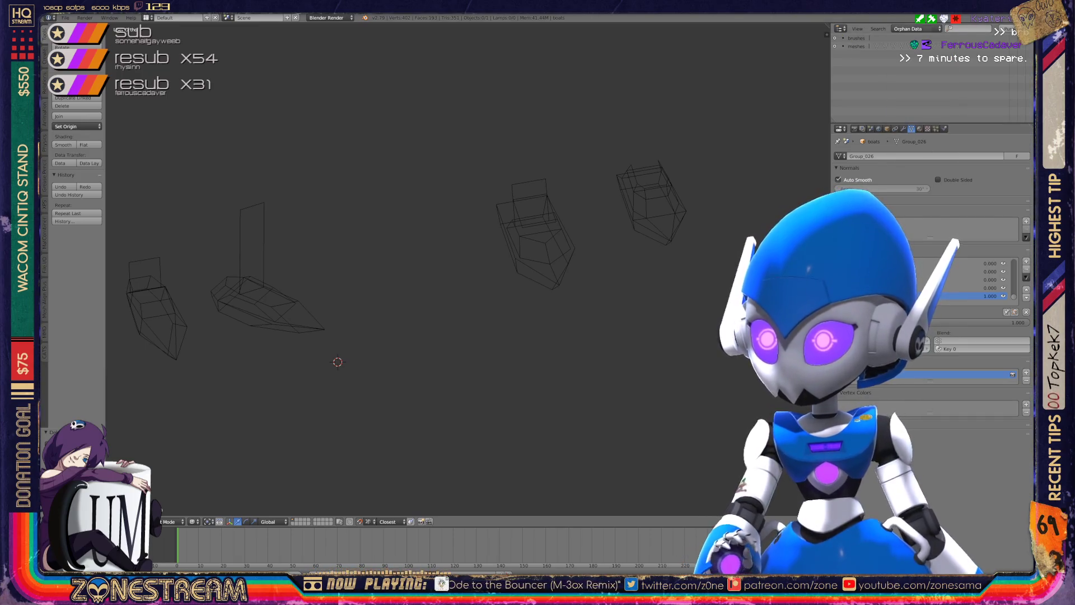
left_click(917, 28)
left_click(908, 138)
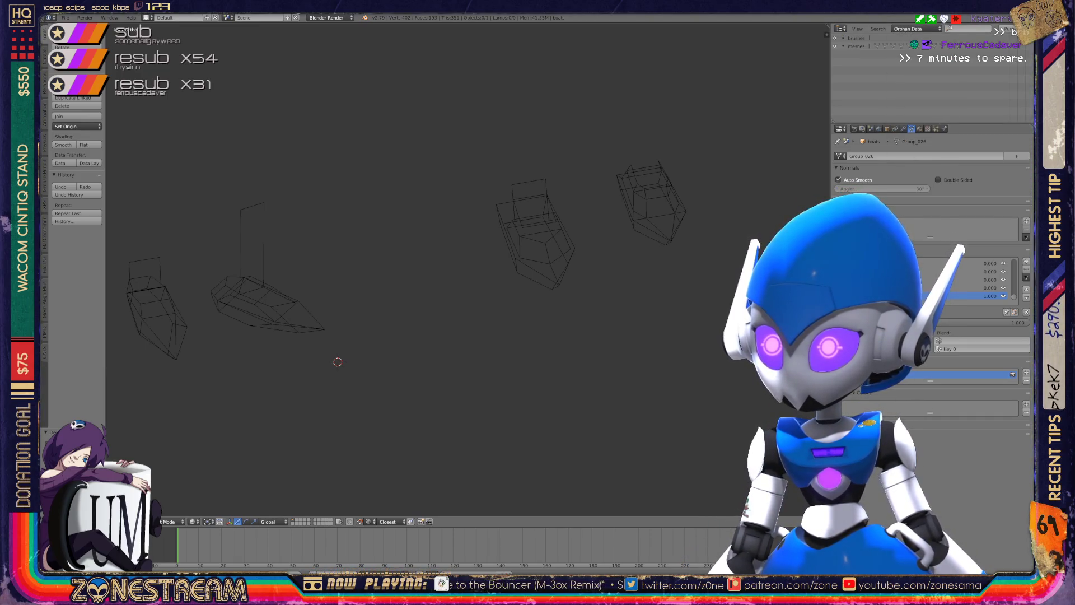
left_click(917, 28)
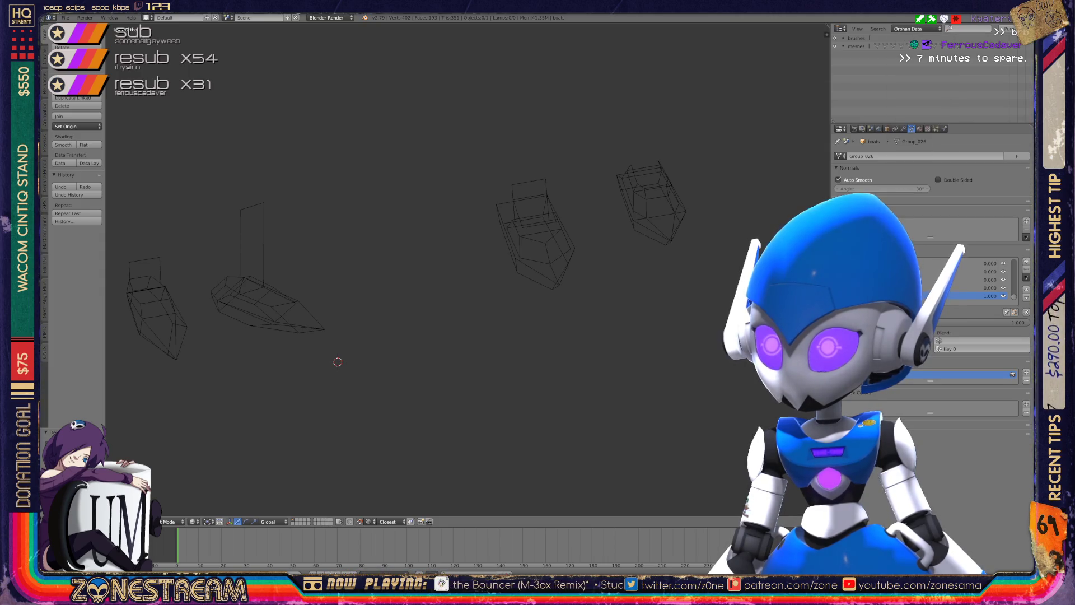
Purge unused orphan data-blocks repeatedly until none are left.
left_click(1008, 29)
left_click(1008, 33)
left_click(1008, 29)
left_click(1008, 33)
left_click(1008, 29)
left_click(1013, 33)
left_click(1013, 29)
left_click(1013, 33)
left_click(1013, 29)
left_click(1012, 33)
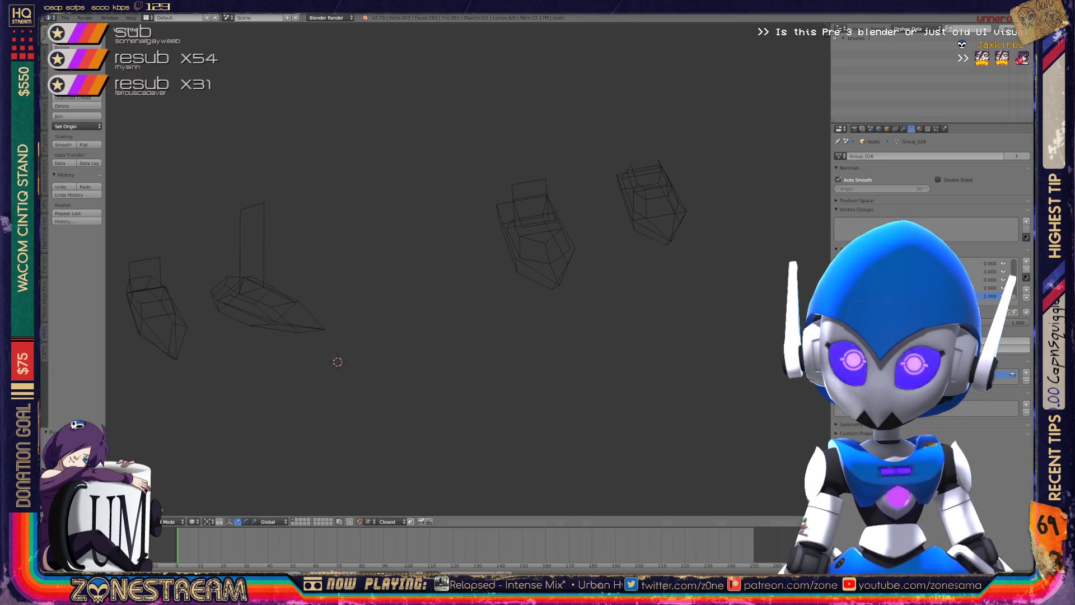
left_click(65, 17)
key("Escape")
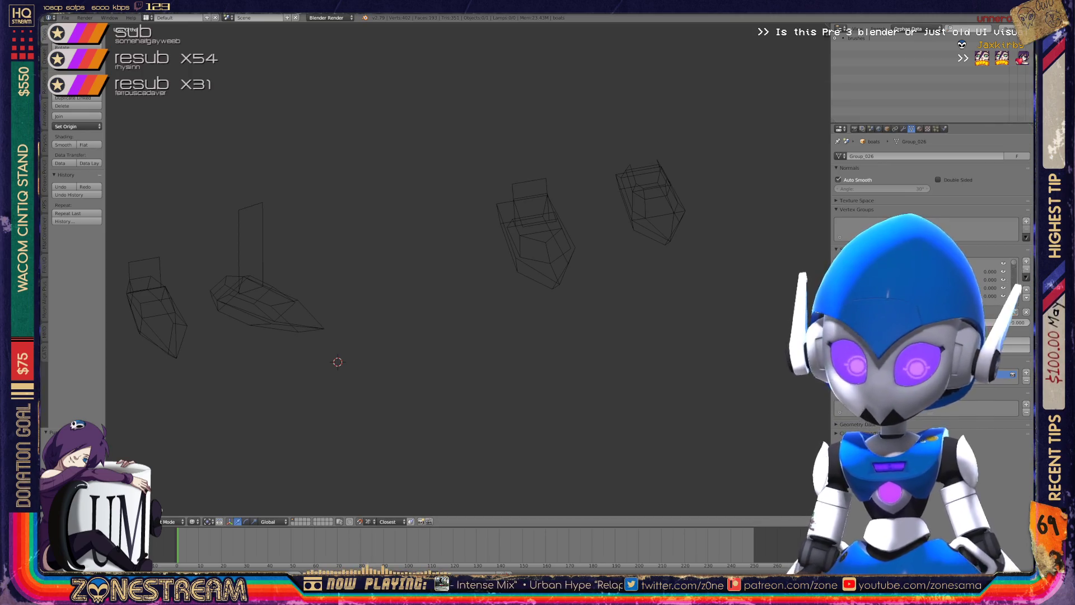
Save boats.blend again and start an FBX export as boats.fbx to the Desktop.
key("ctrl+s")
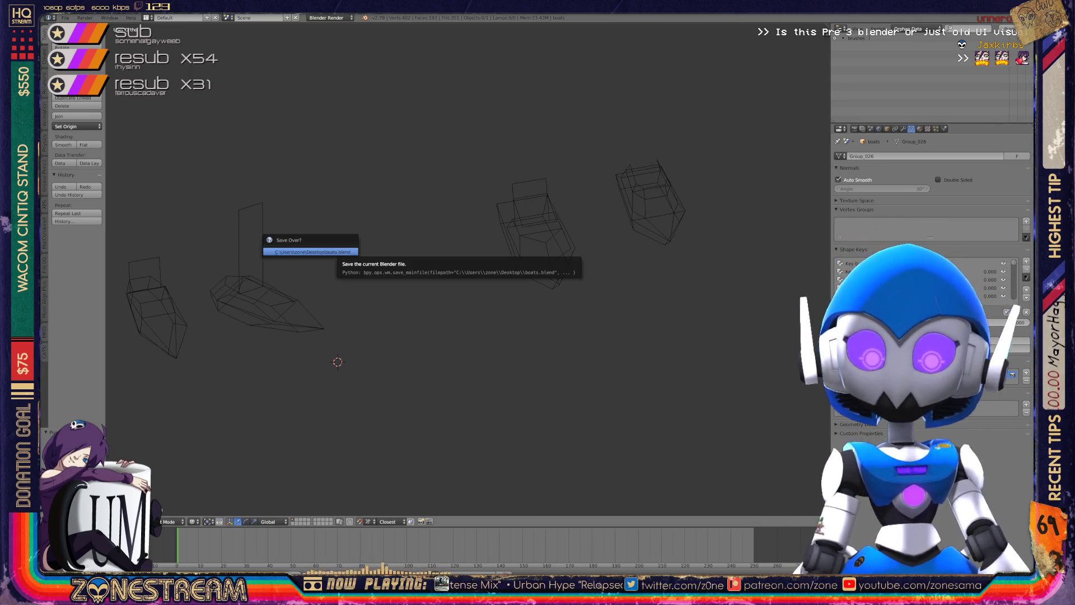
key("Return")
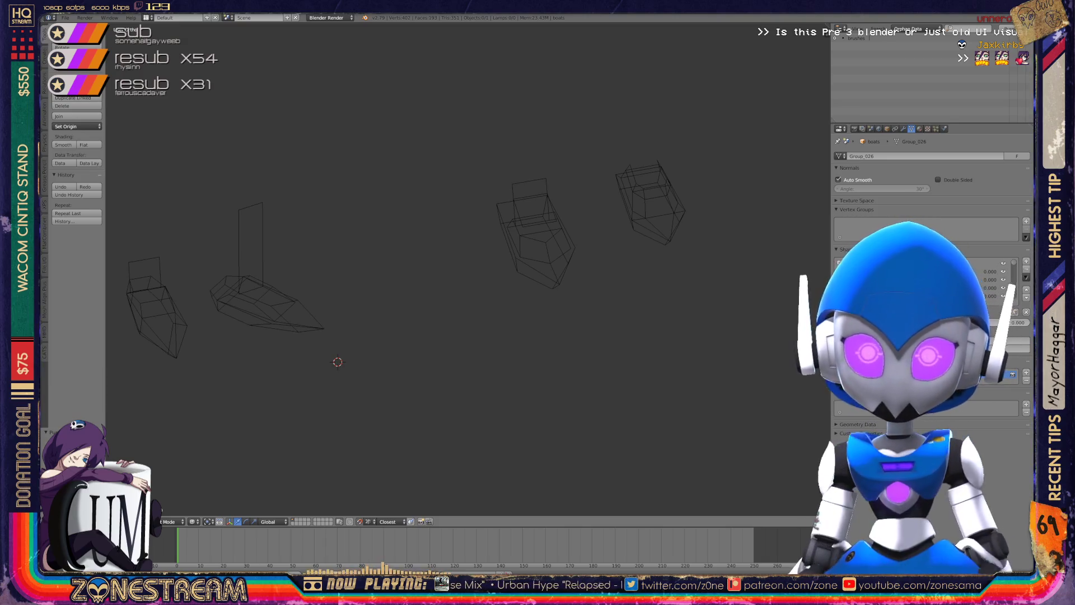
left_click(65, 18)
mouse_move(78, 180)
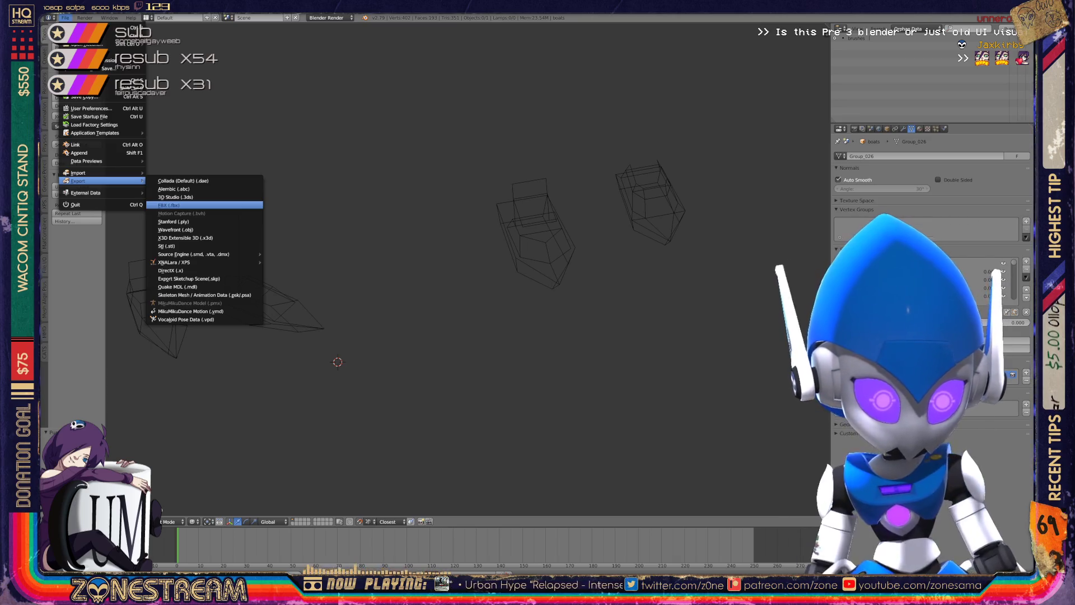
left_click(168, 205)
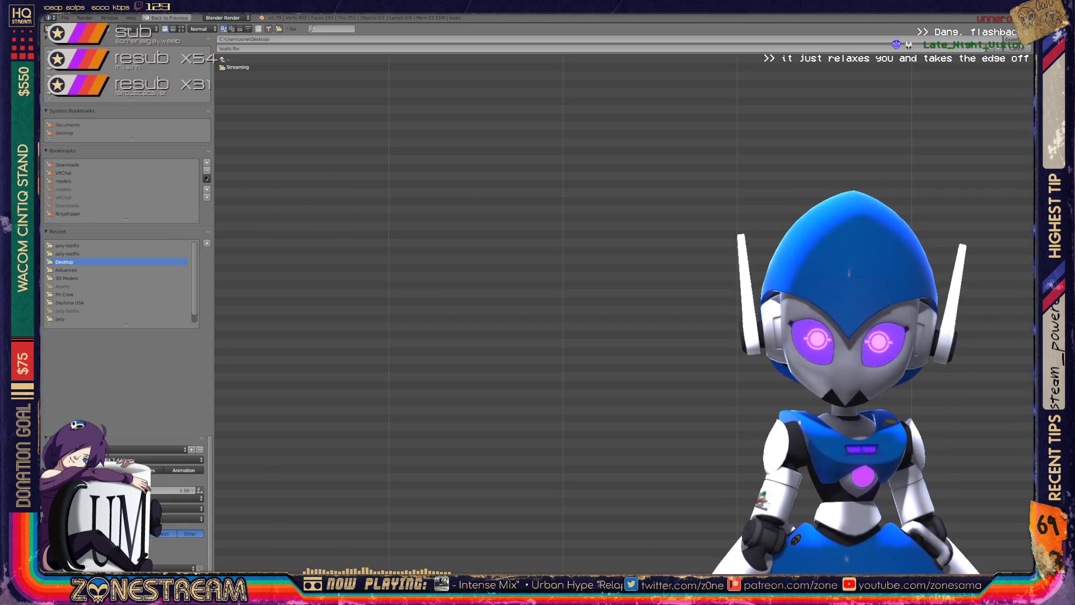
Cancel the FBX file browser without exporting, back to the boat wireframes.
key("Escape")
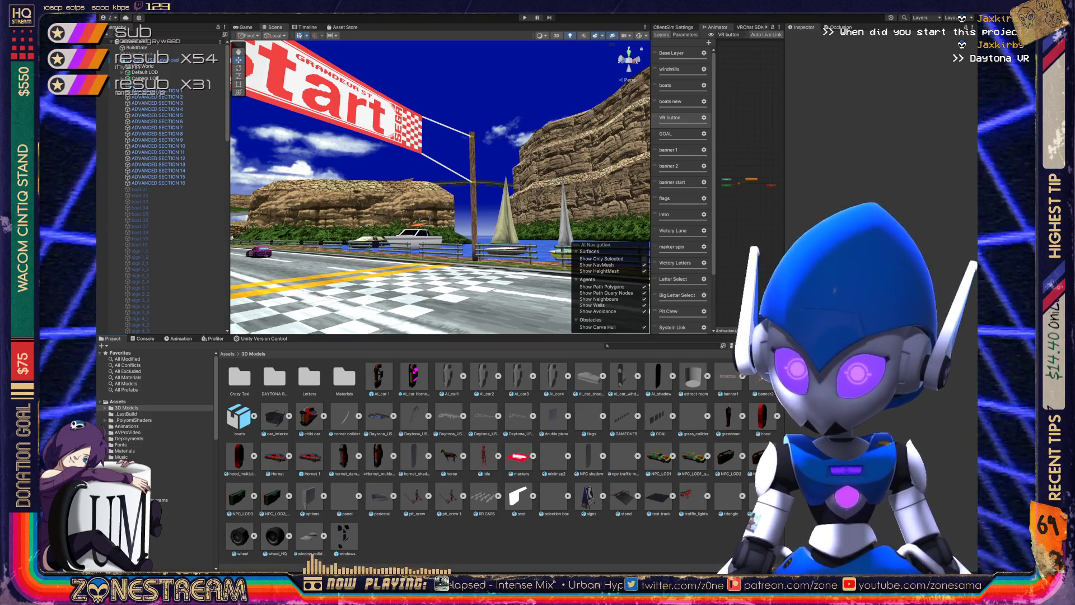
Select the boats model in the Project panel to review its Import Settings.
left_click(240, 417)
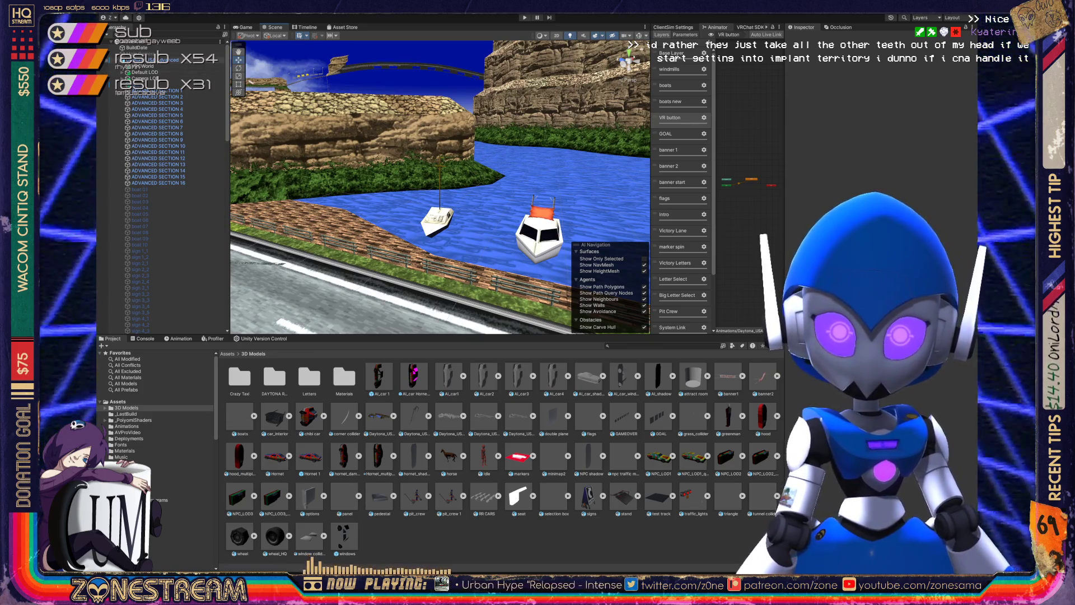
Select the Daytona USA Advanced object, open the Animation window, and expand Default LOD.
left_click(151, 59)
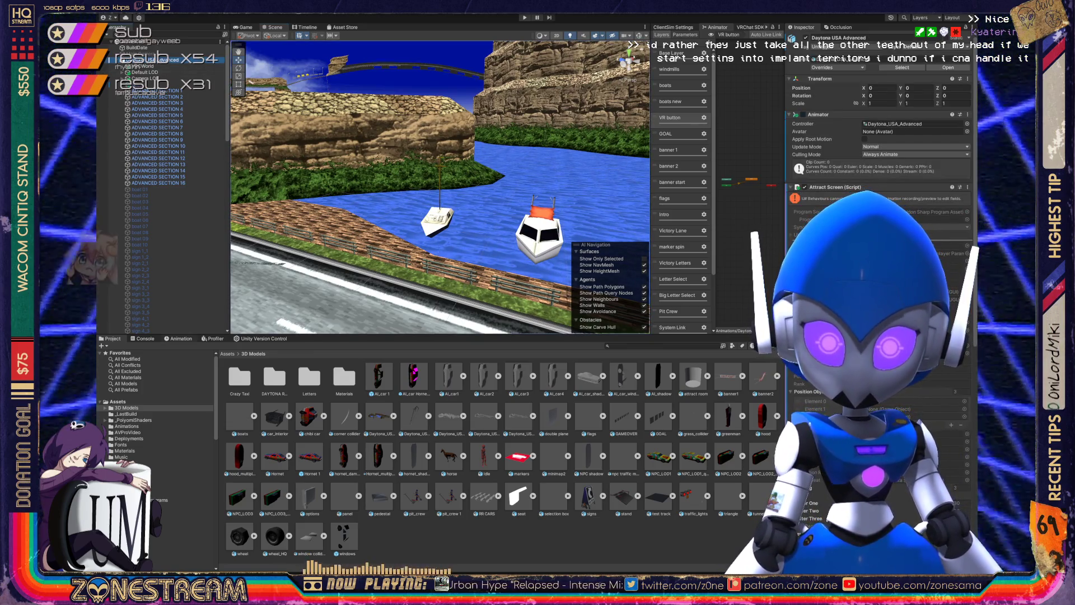
key("ctrl+6")
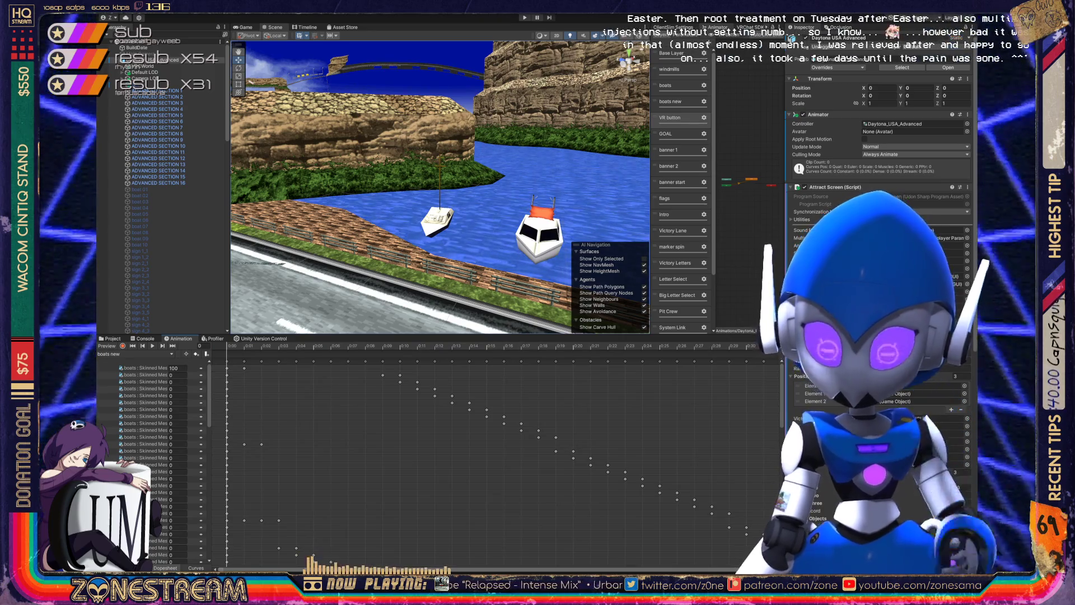
scroll(308, 499, "down", 3)
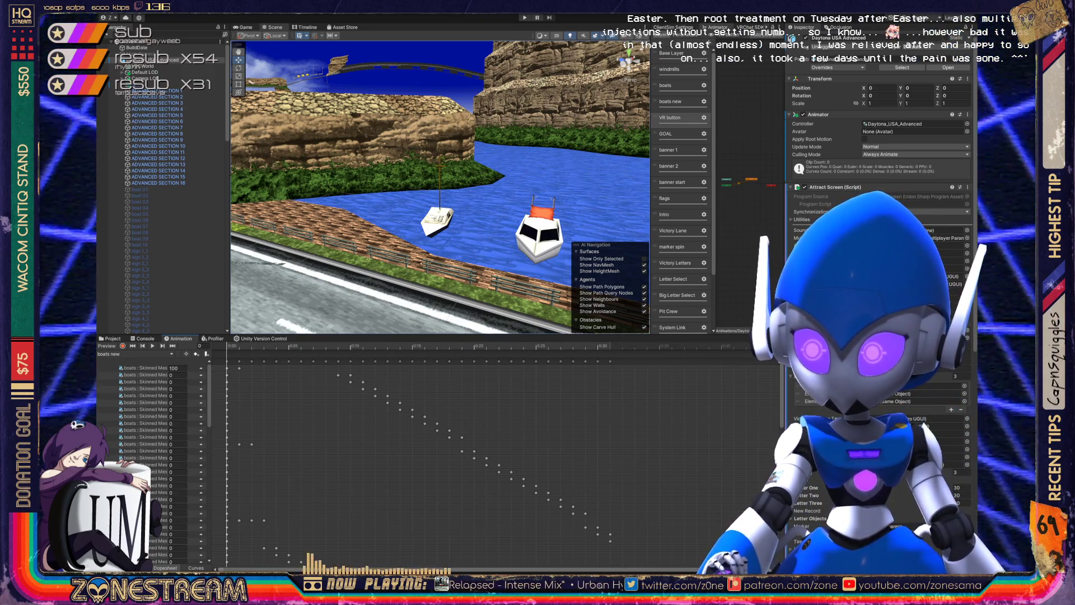
scroll(151, 459, "down", 3)
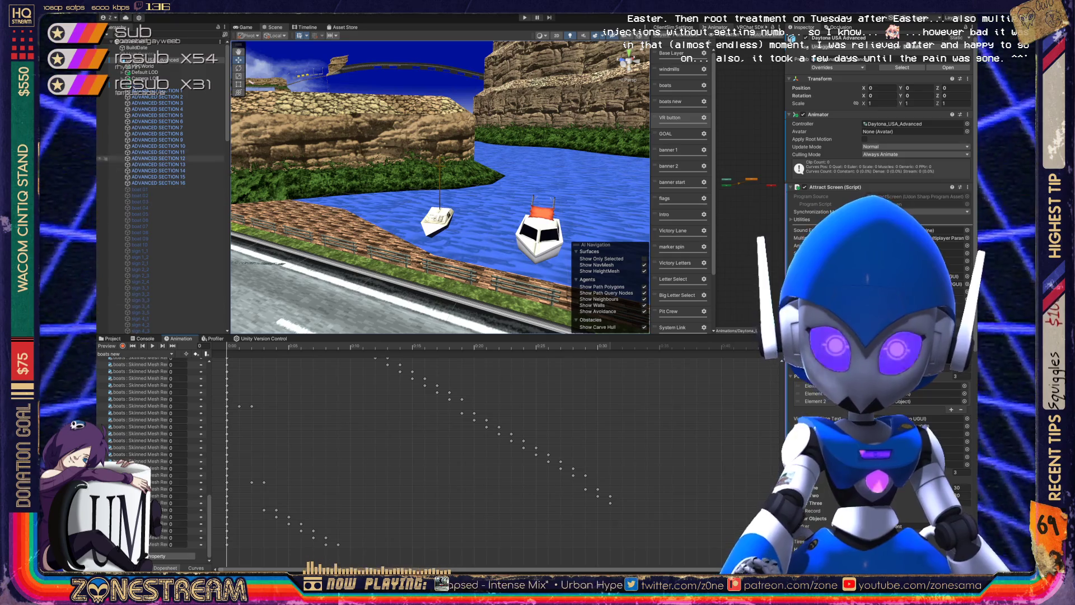
left_click(145, 73)
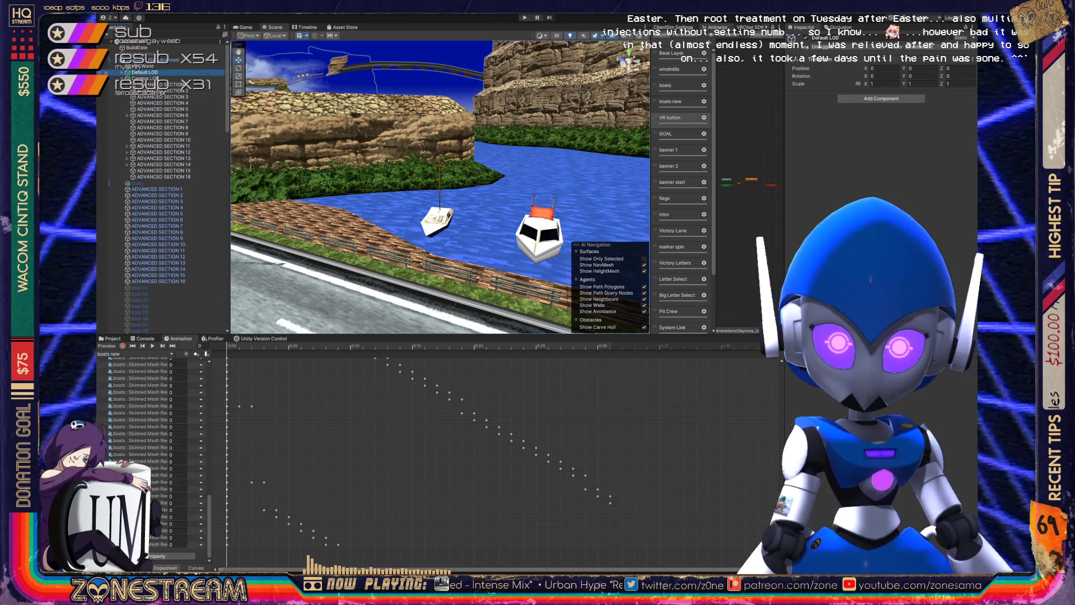
scroll(163, 196, "down", 3)
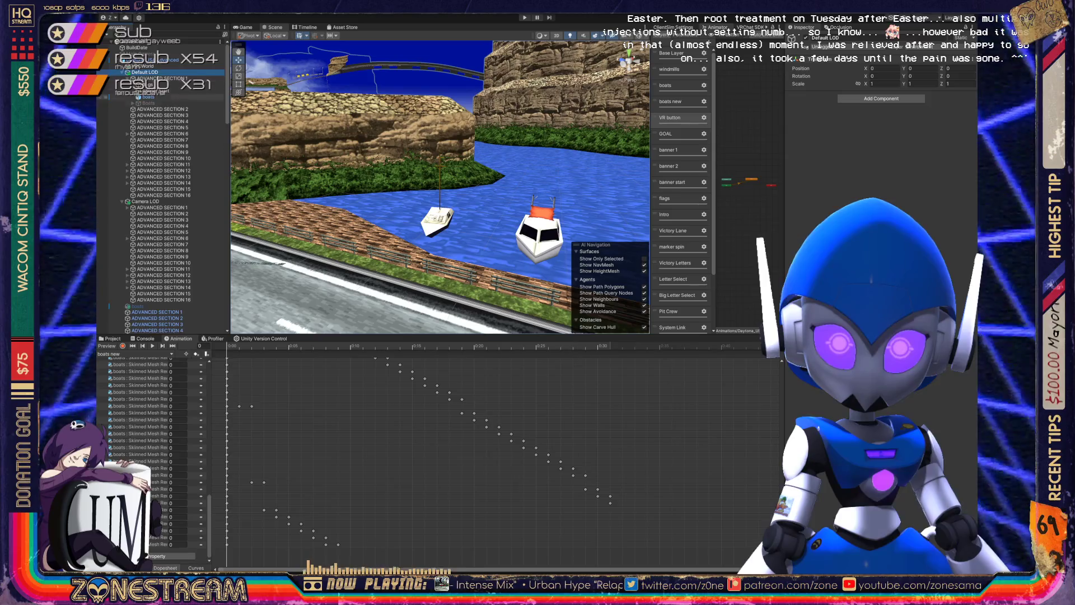
scroll(103, 200, "down", 2)
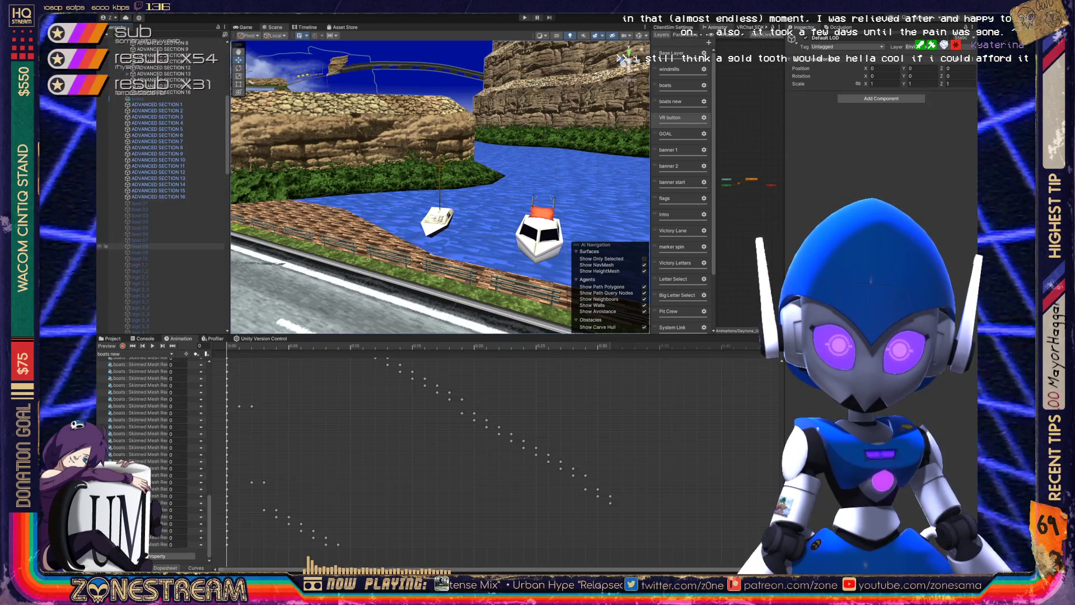
scroll(107, 212, "up", 5)
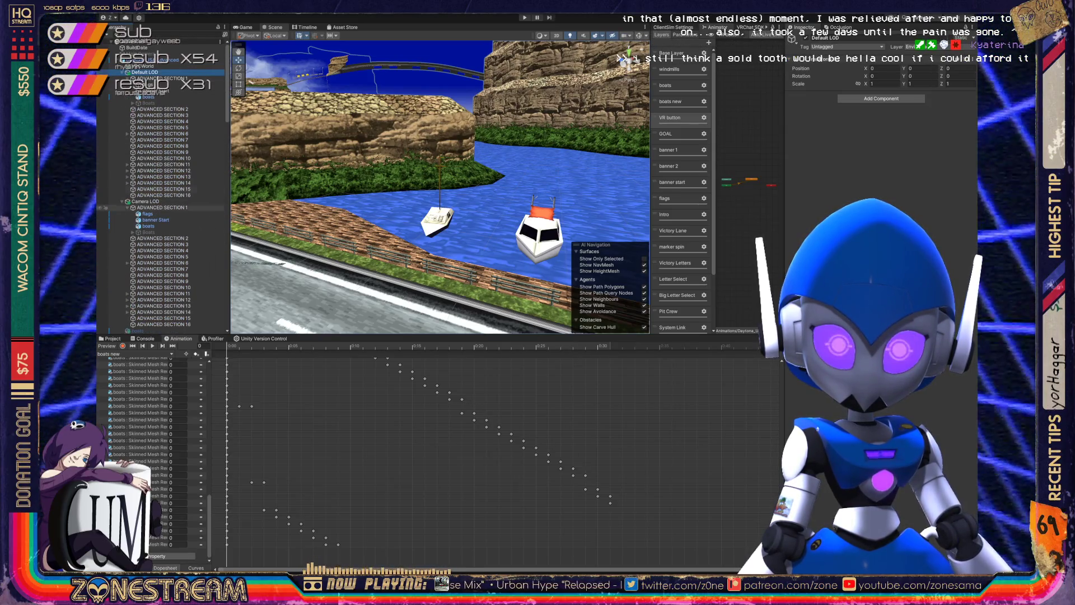
Select all the boats objects to expose their BlendShapes list.
left_click(148, 97)
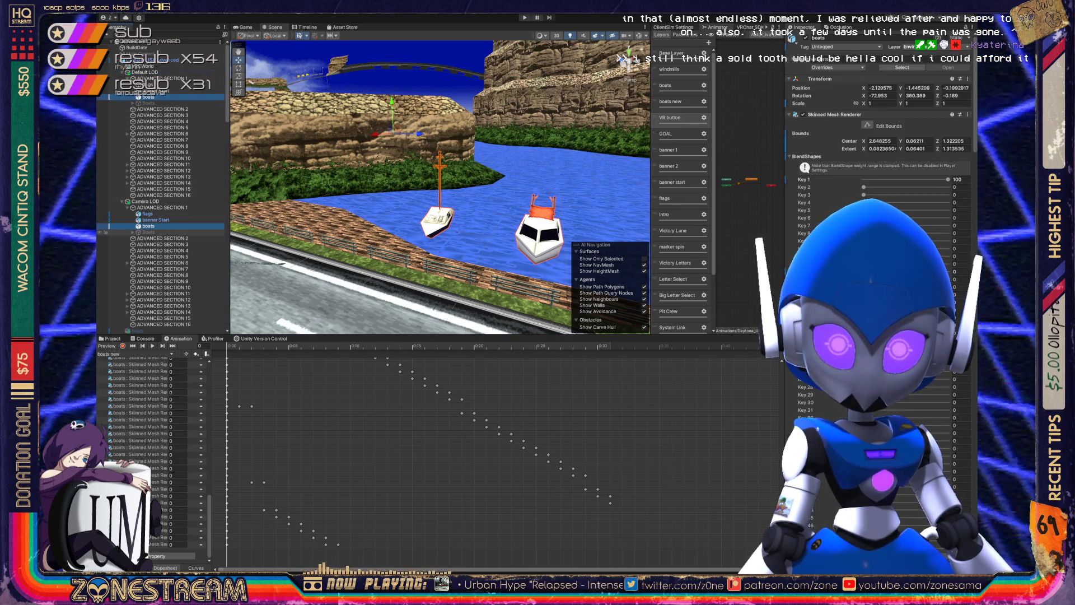
scroll(102, 235, "down", 5)
scroll(103, 235, "down", 5)
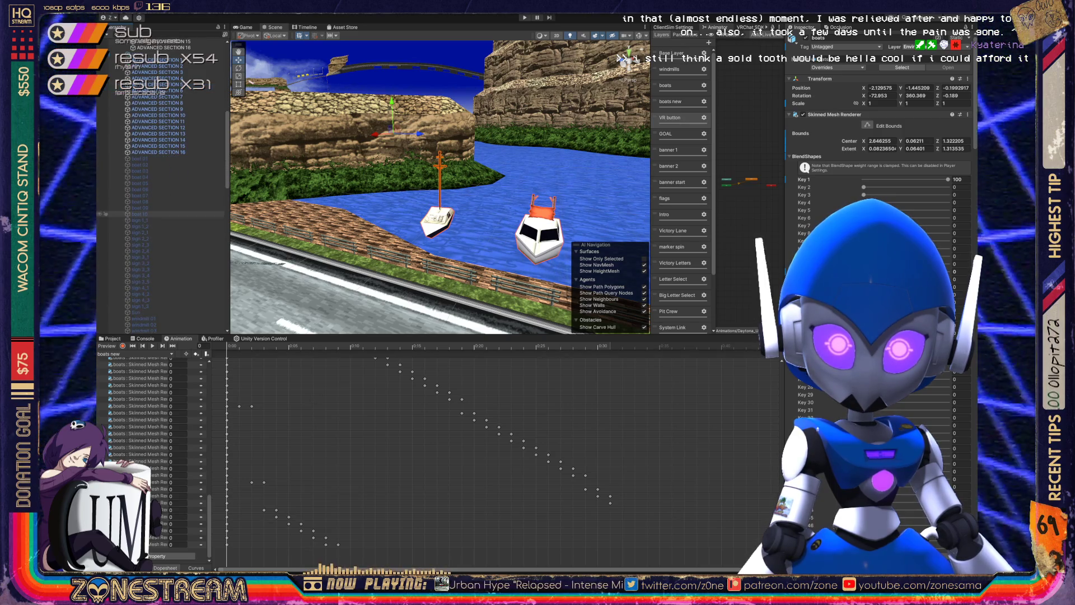
left_click(162, 54, "ctrl")
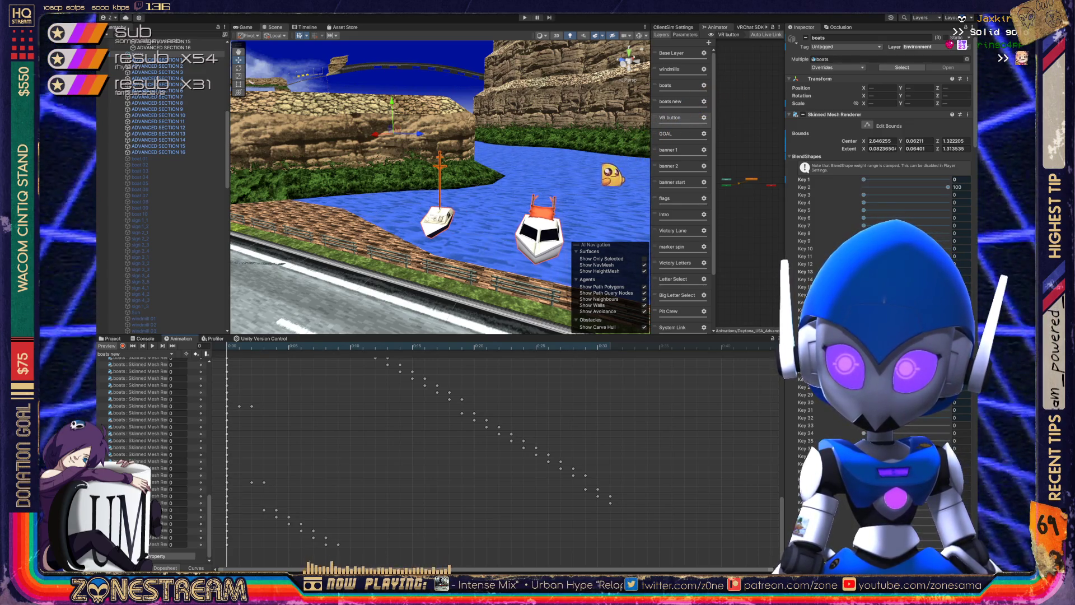
Start recording and edit the Key 33 blendshape weights around frame 40.
key("r")
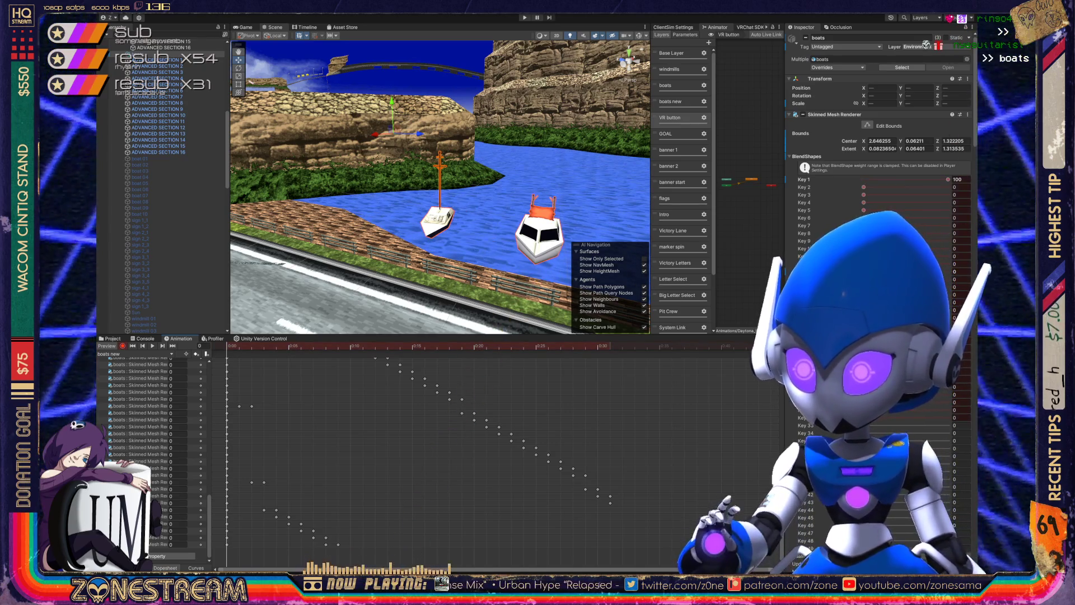
left_click(962, 426)
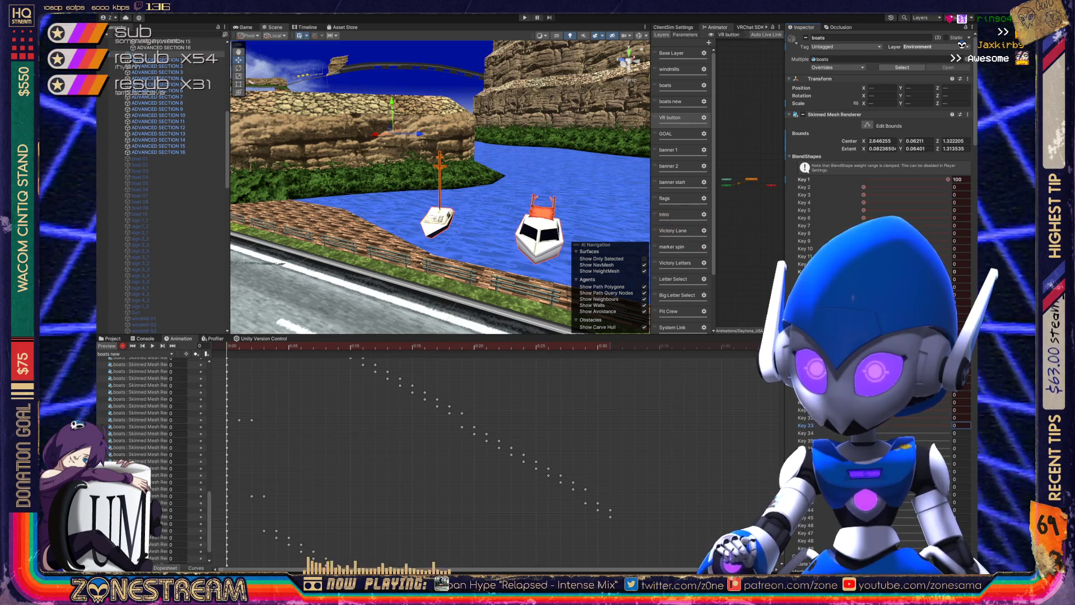
key("space")
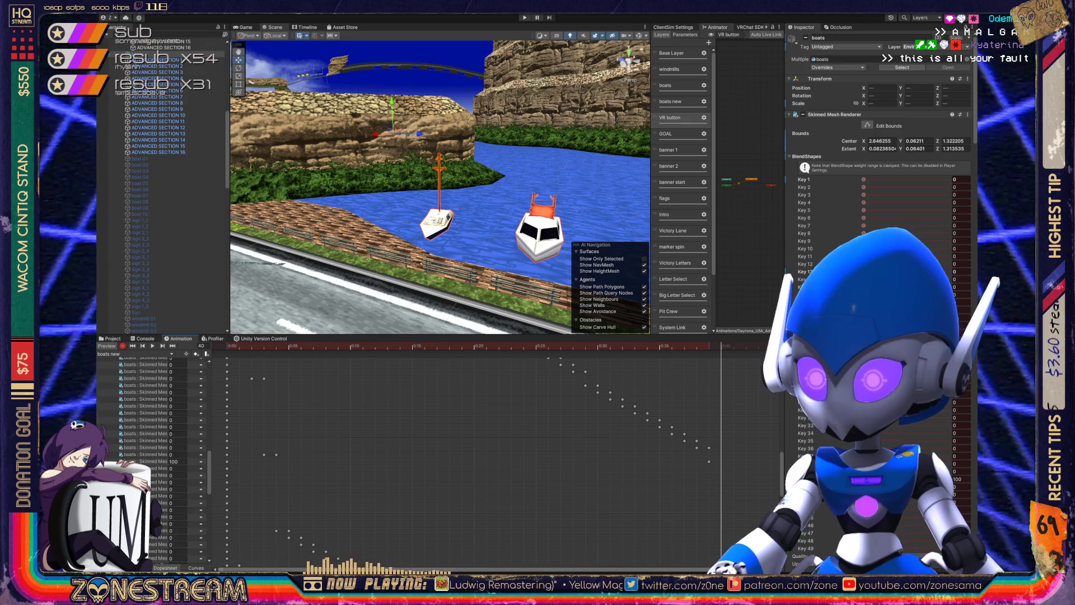
type("10.8")
key("Escape")
left_click(955, 487)
type("58")
type("100")
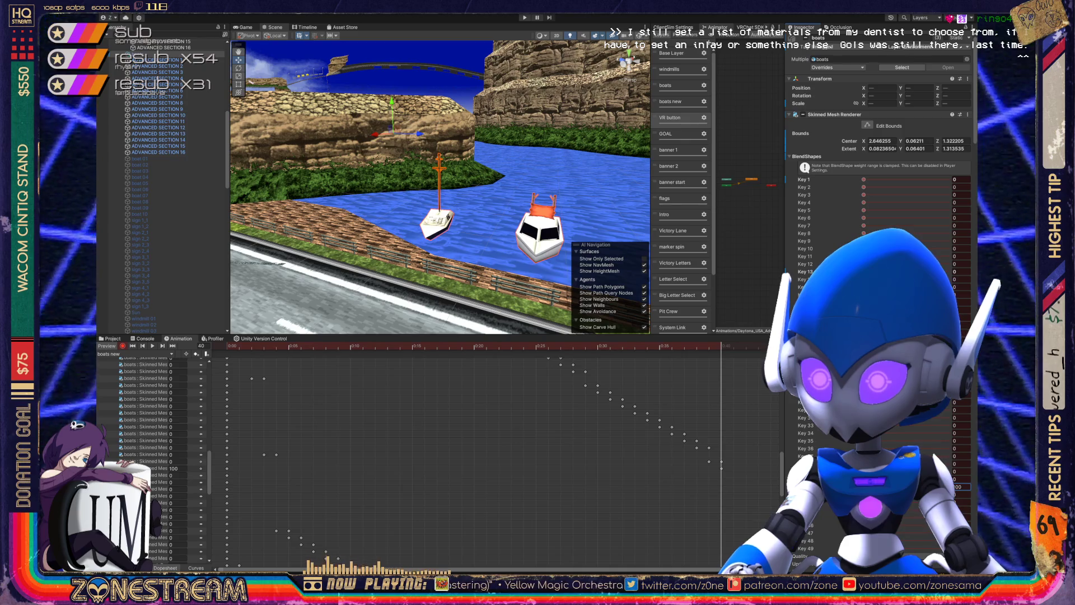
On frame 40, key one blendshape at 0 and the next row at 100.
key("comma")
key("comma")
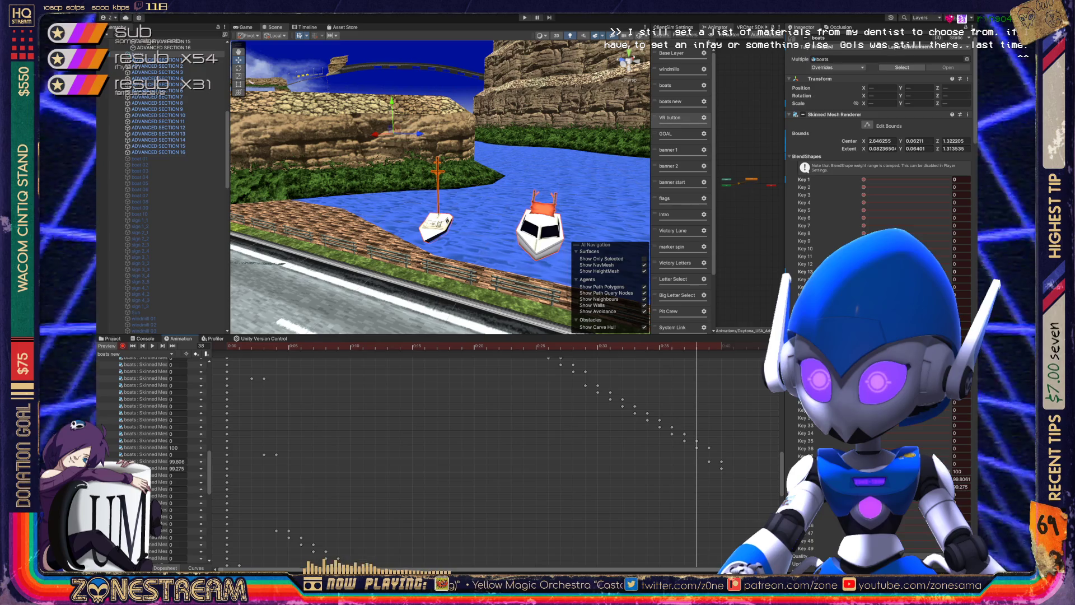
key("period")
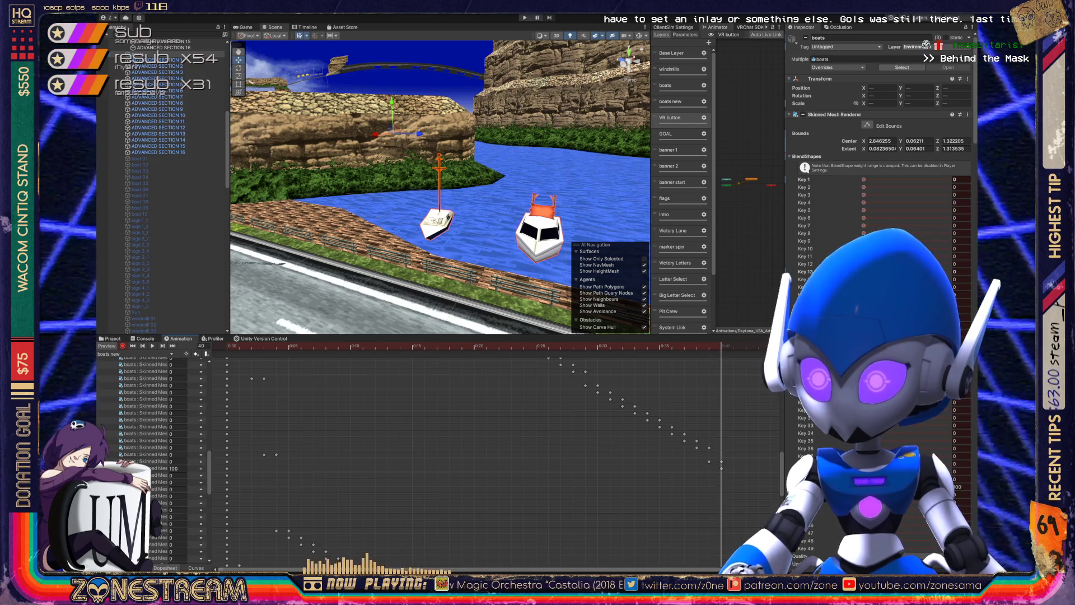
key("period")
key("period")
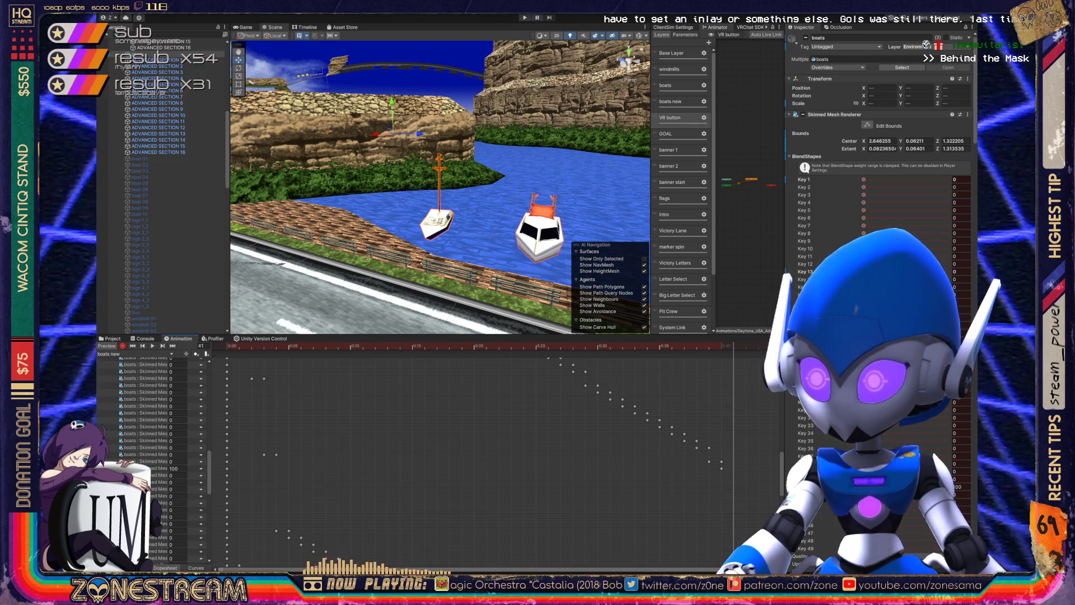
left_click(958, 486)
type("0")
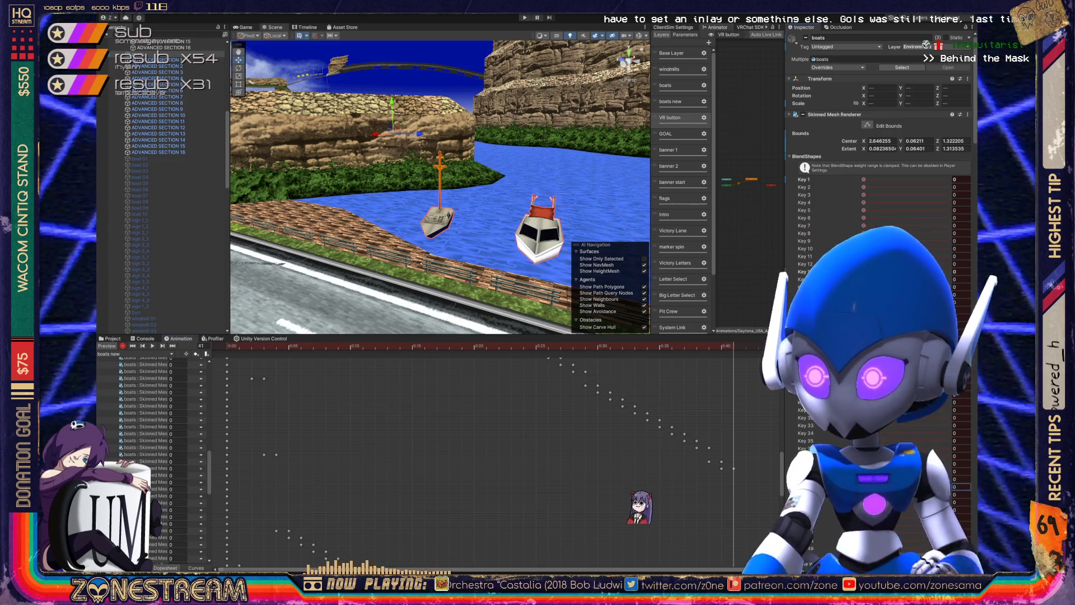
left_click(958, 494)
type("100")
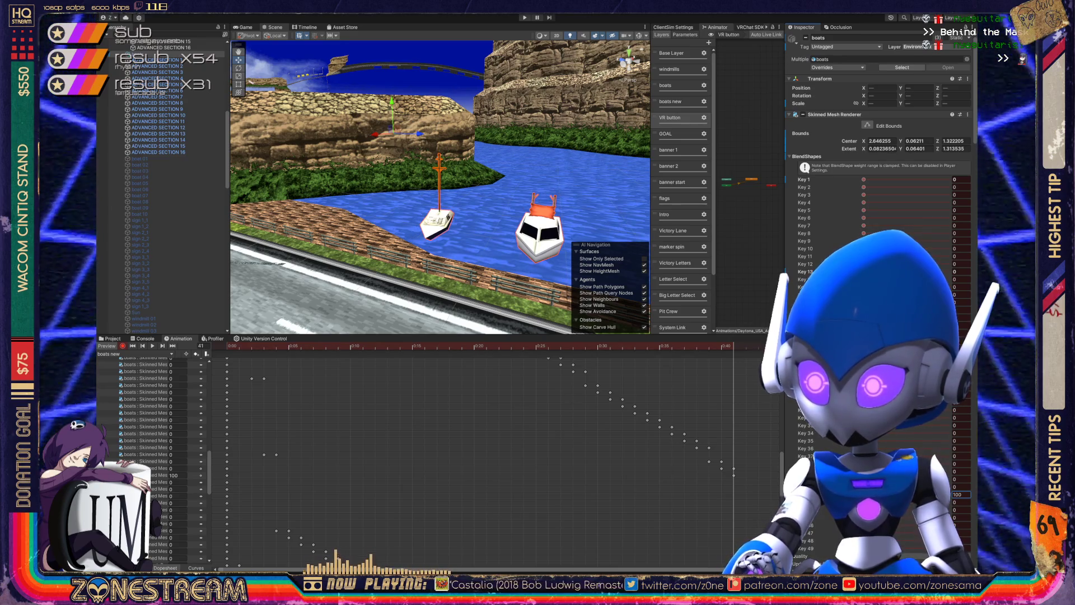
Step to frame 41 and key the next pair of blendshape weights.
key("period")
key("comma")
key("comma")
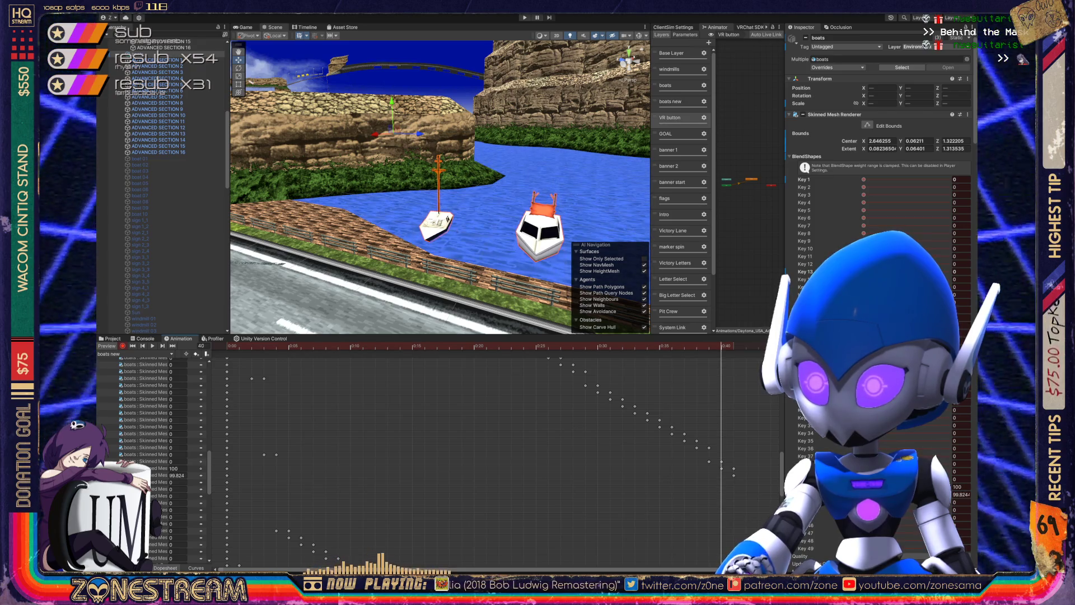
key("period")
key("period")
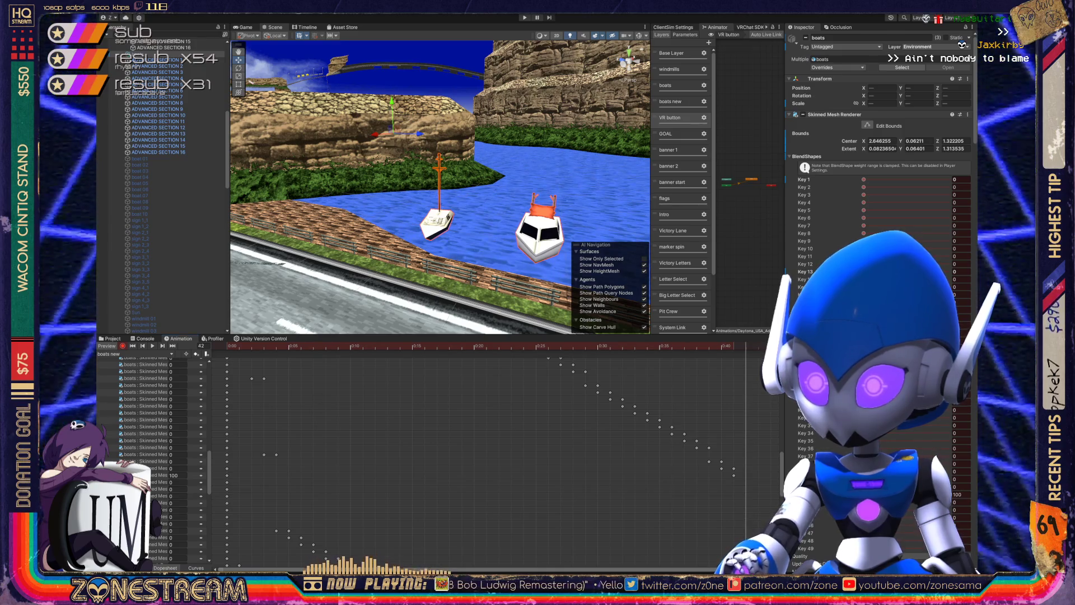
type("20.8")
type("0")
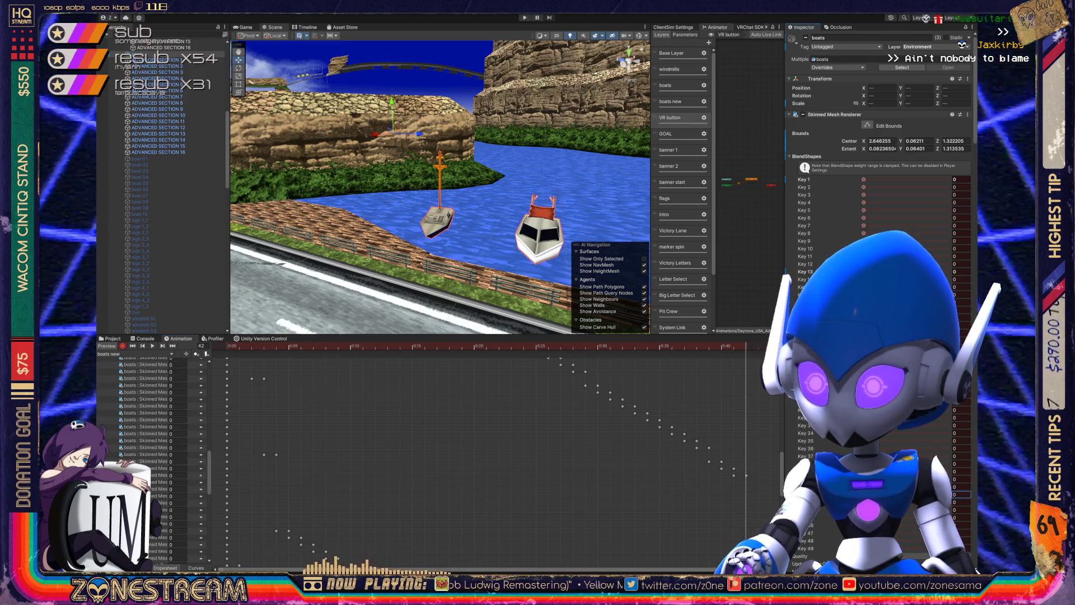
left_click(961, 502)
type("45.5")
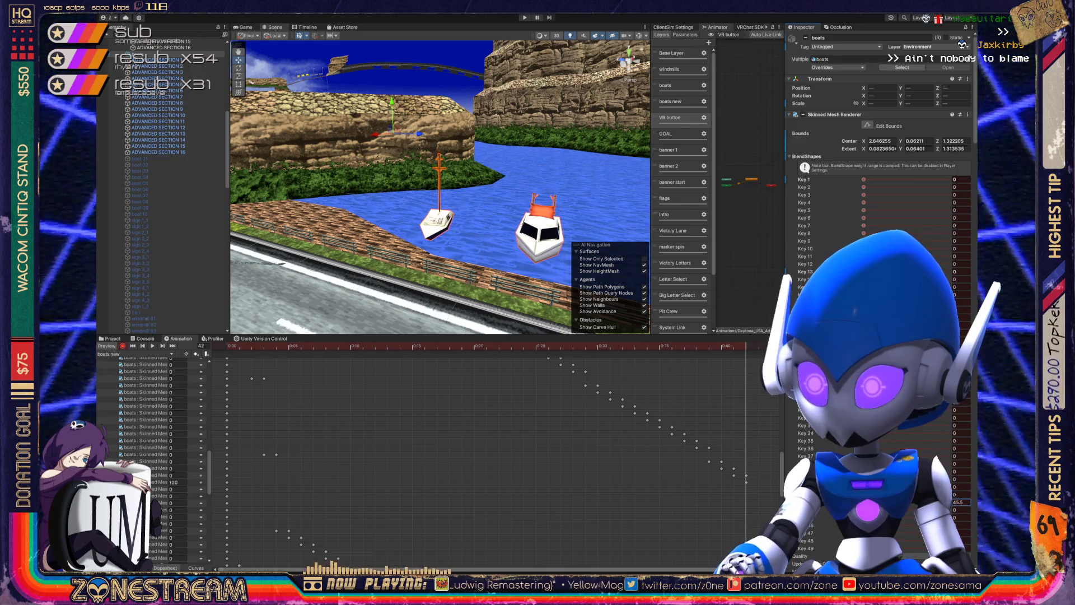
type("100")
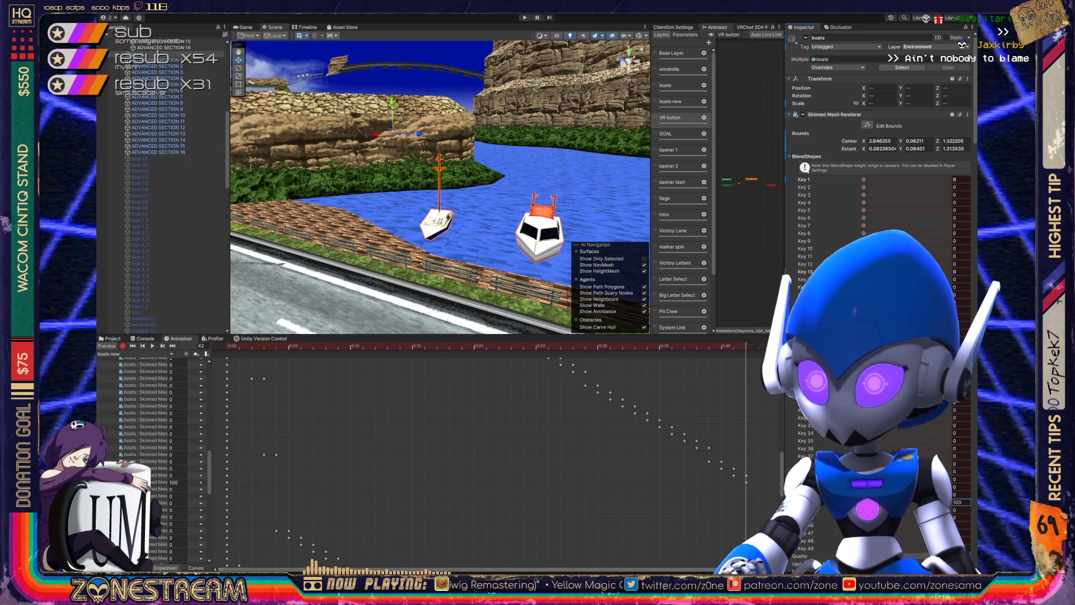
At frame 43, key the current shape key at 0 and the next at 100.
left_click(759, 345)
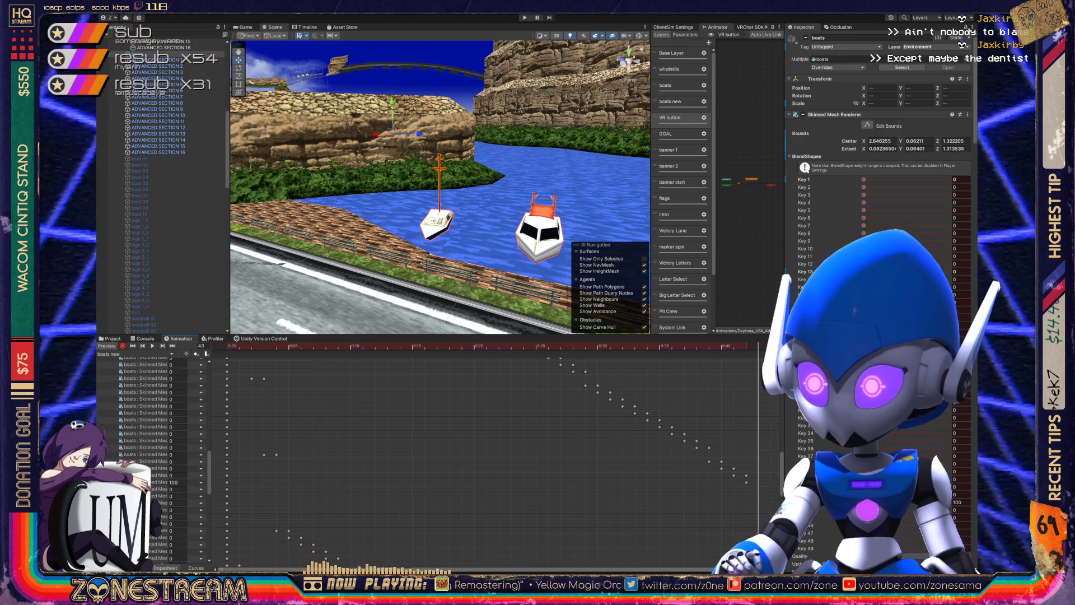
left_click(961, 503)
type("0")
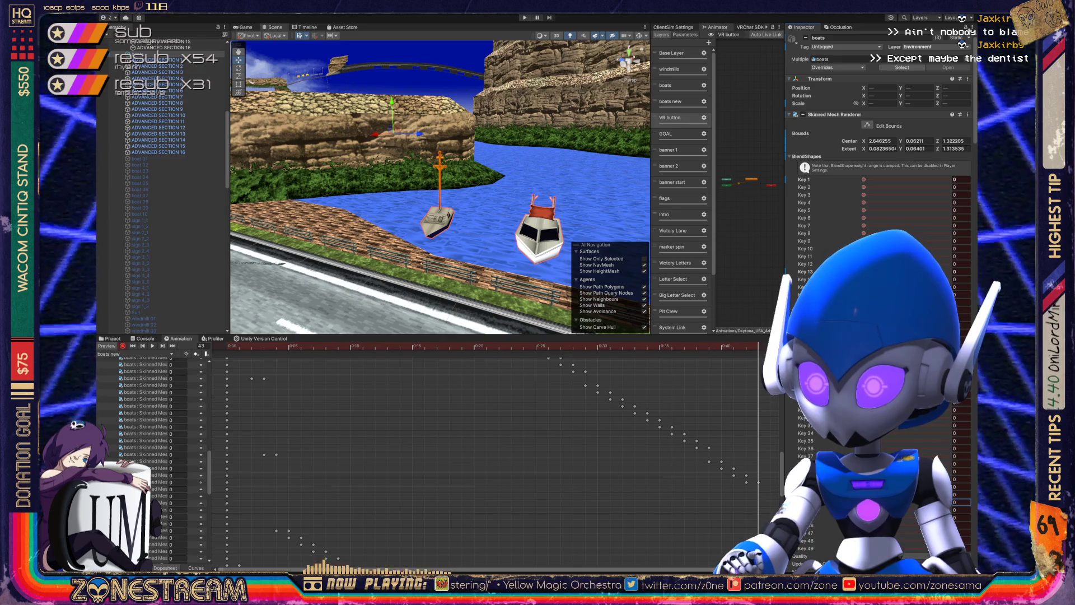
left_click(961, 510)
type("100")
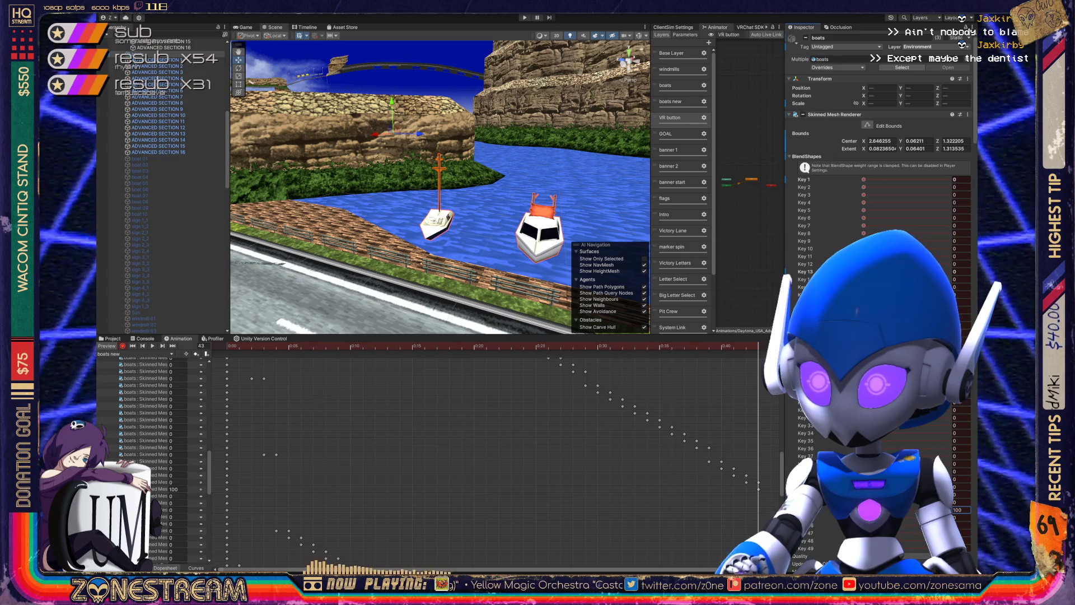
Advance to frame 44, key the following shape key weights 0 and 100, then step to frame 45.
key("Return")
key("period")
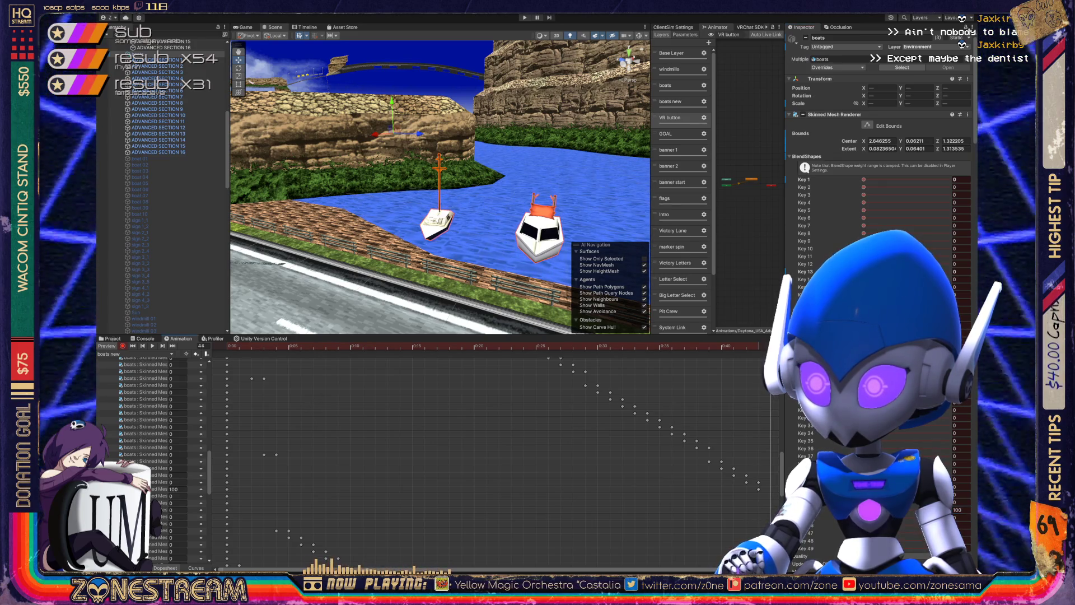
left_click(962, 509)
type("0.5")
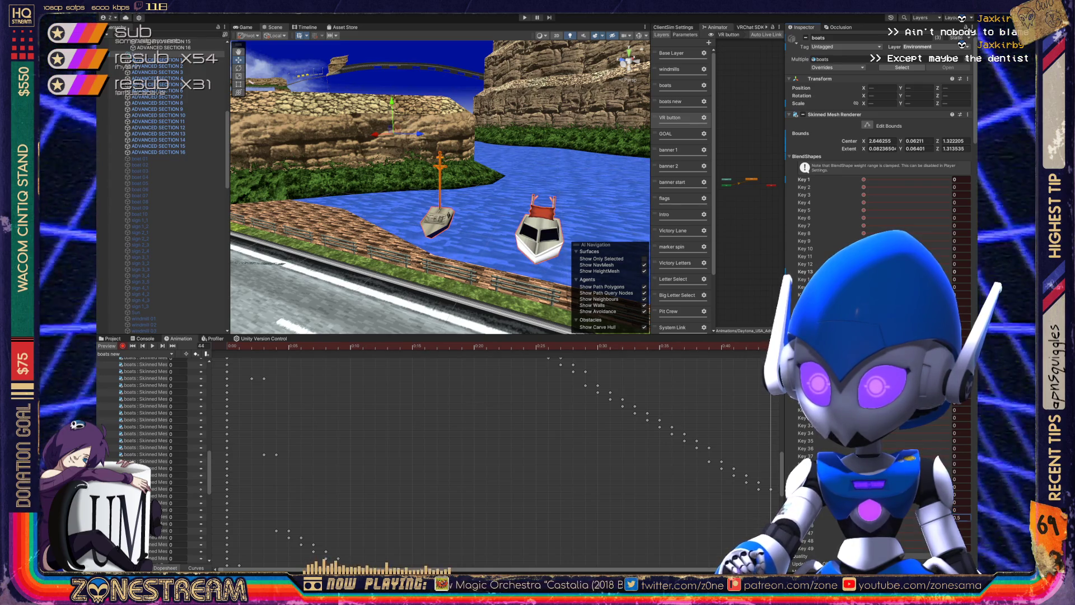
type("100")
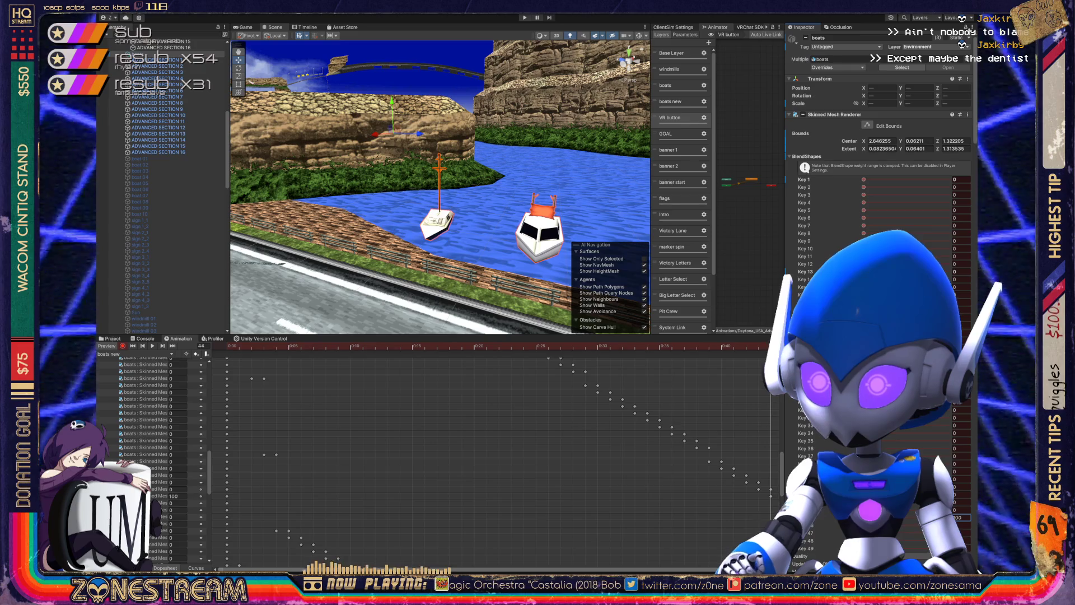
key("period")
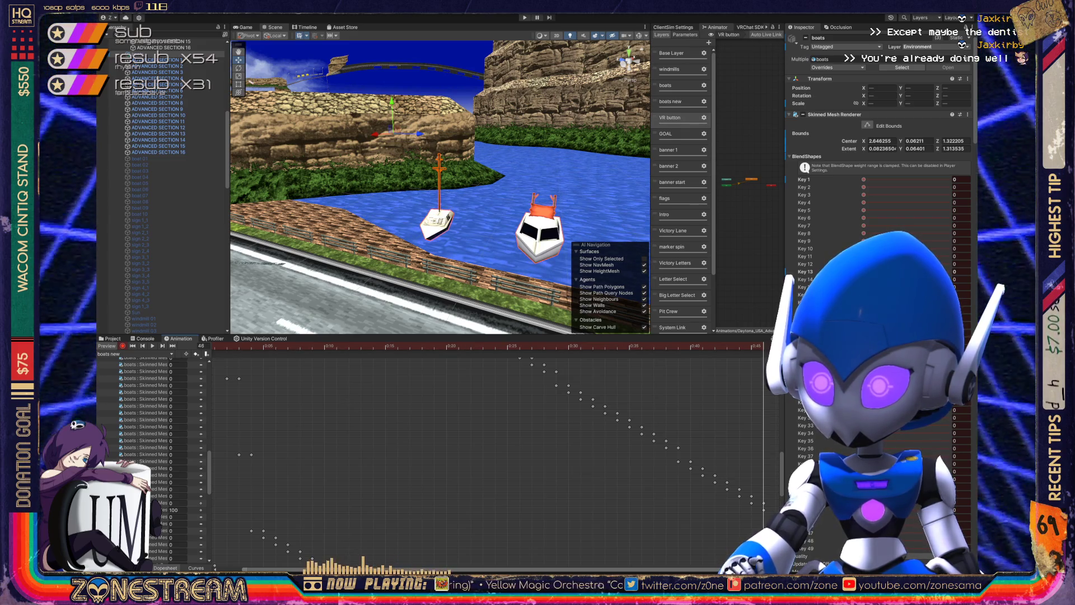
Key the next shape key at 100 on frame 47, then the following one on frame 48.
key("period")
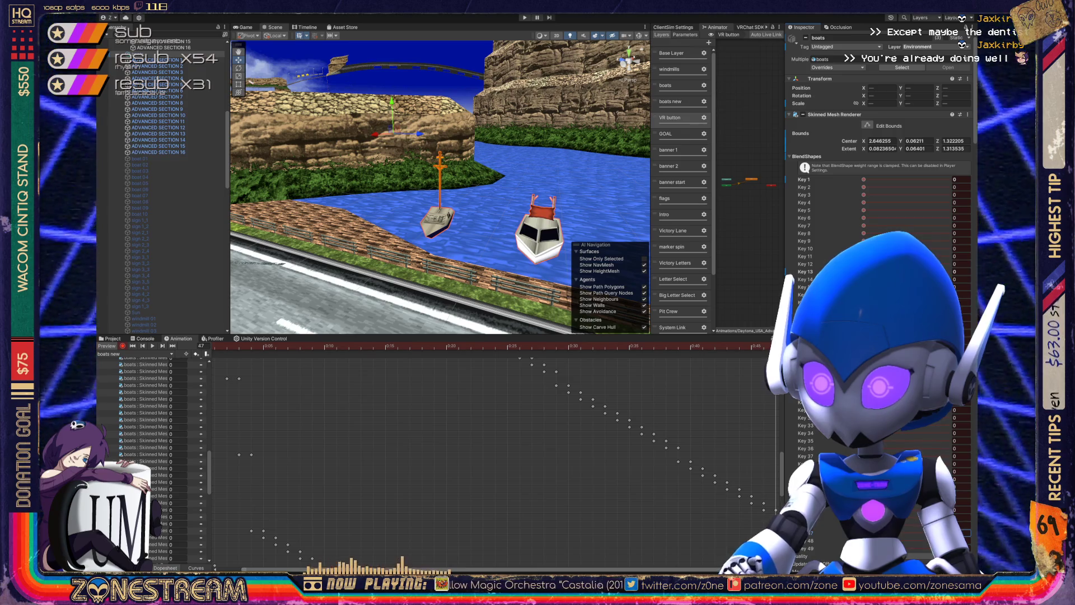
type("100")
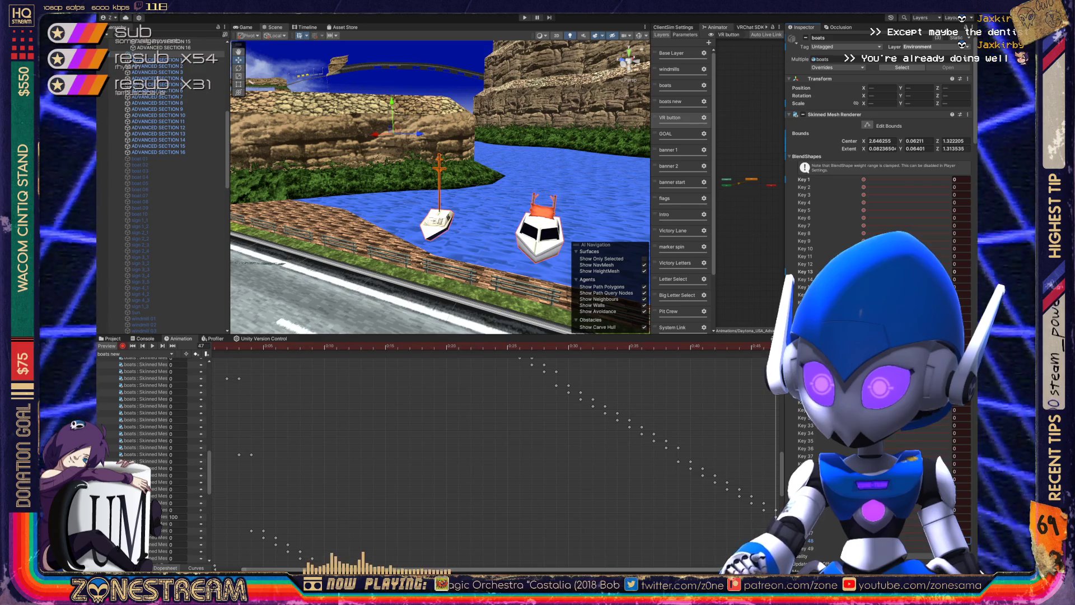
scroll(487, 453, "right", 1)
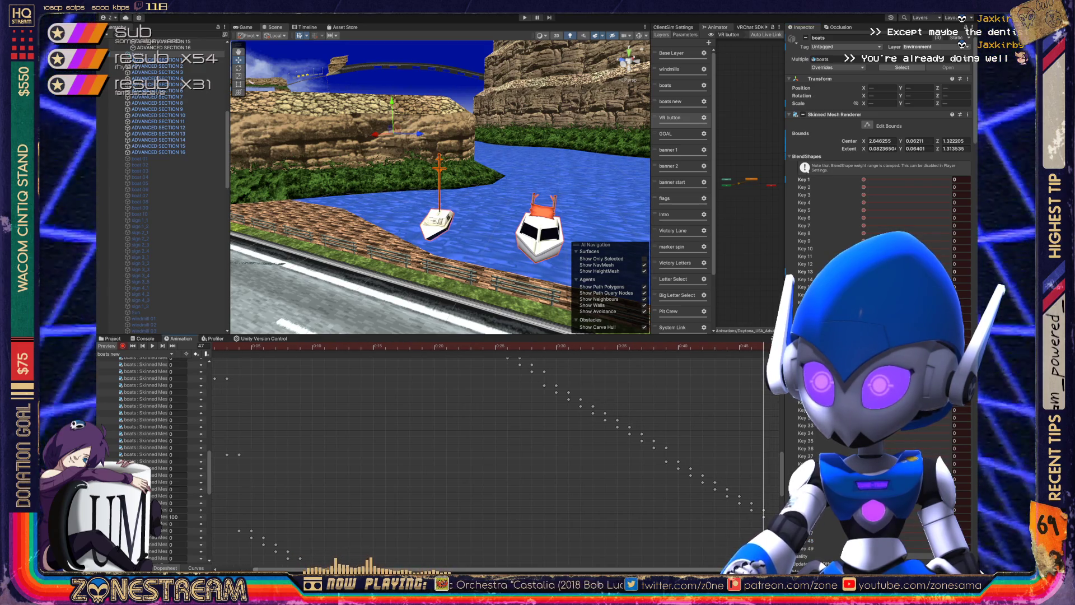
key("period")
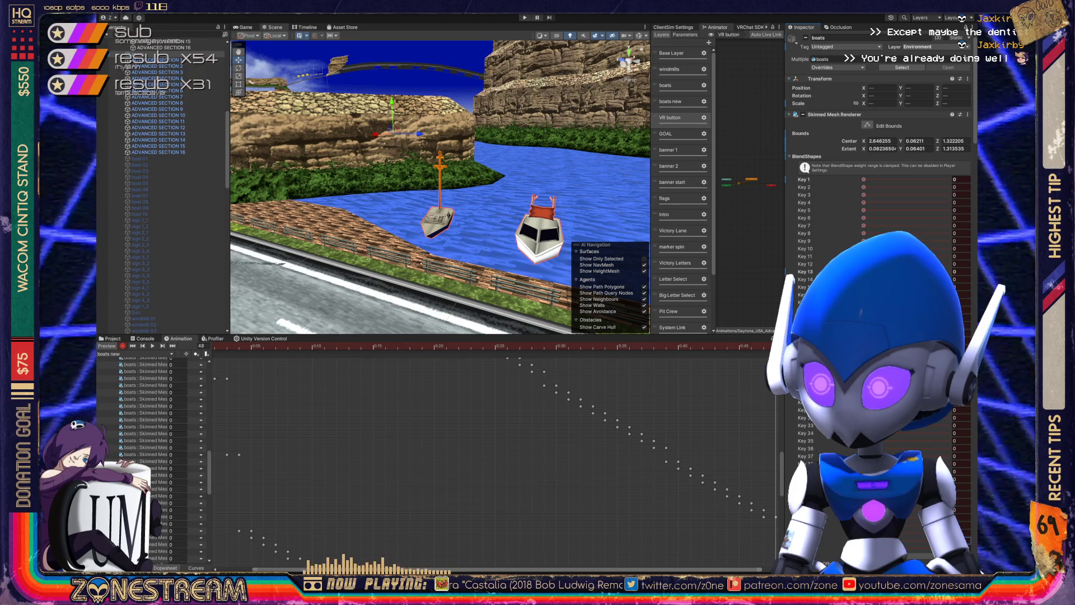
type("100")
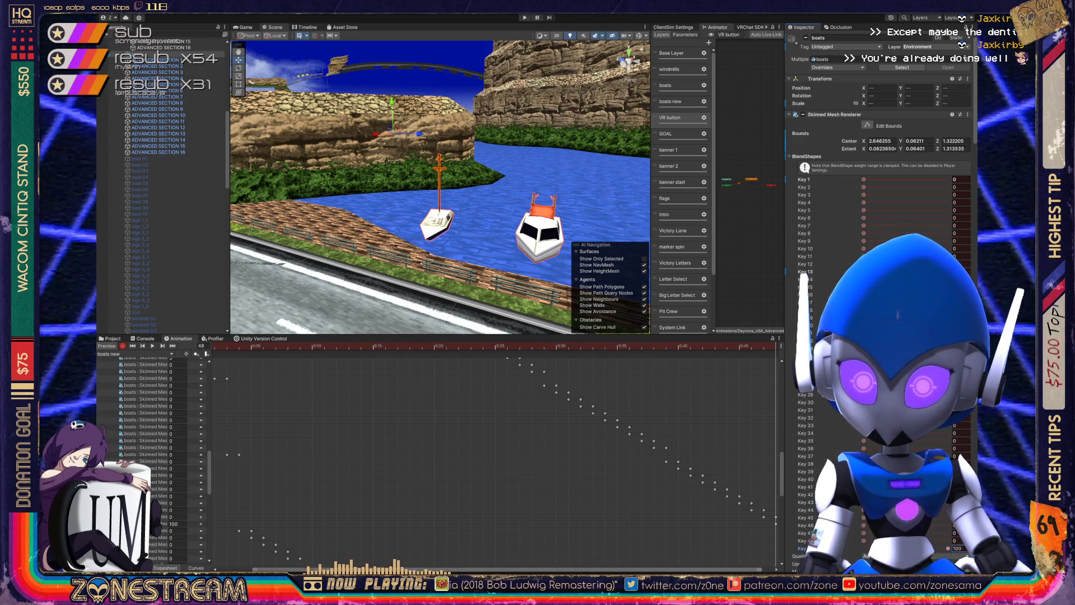
Switch the Animation window to the Curves view.
scroll(151, 460, "down", 2)
scroll(151, 459, "down", 1)
left_click(196, 568)
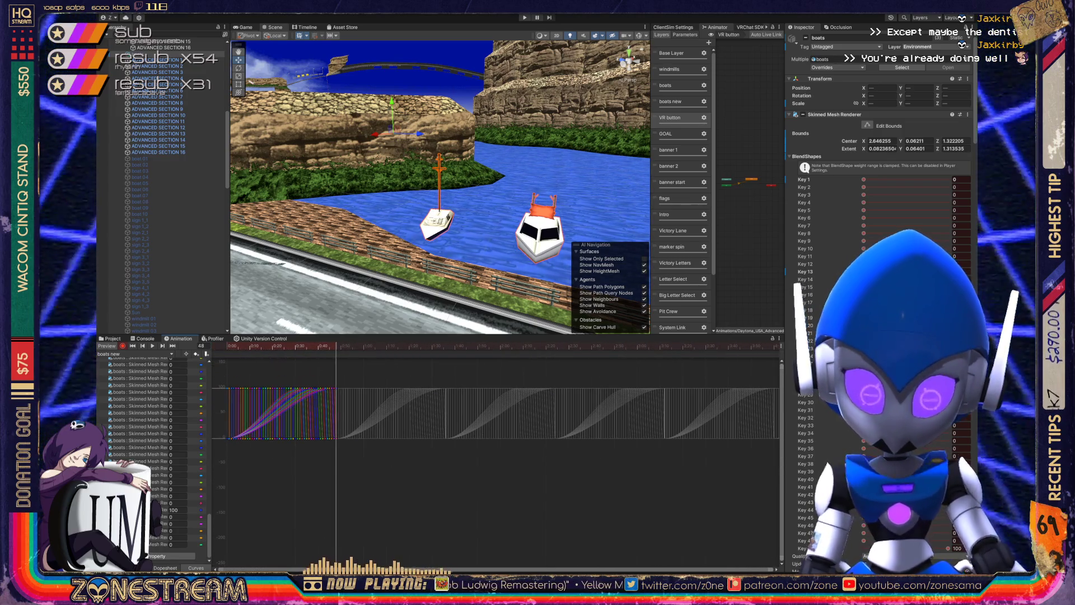
Fit the graph and inspect individual shape-key curves, from the first track to the last.
key("f")
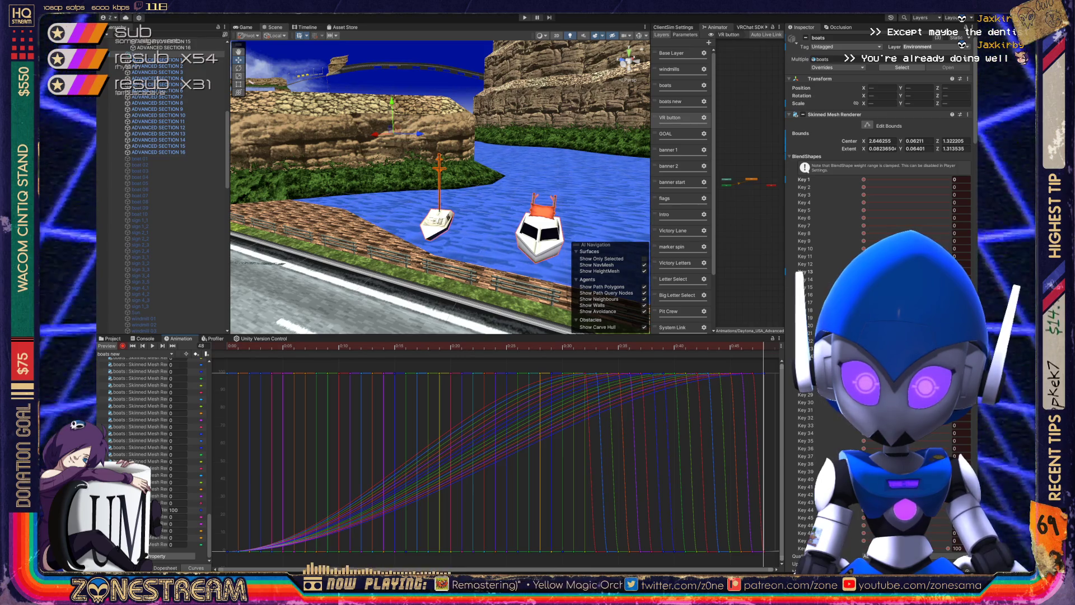
left_click(140, 425)
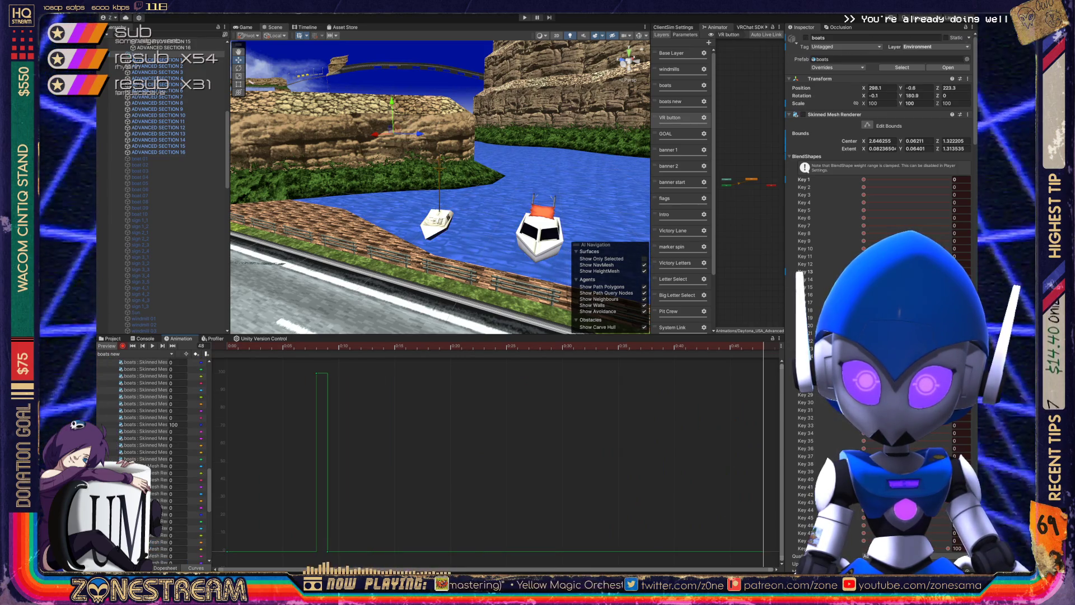
scroll(151, 460, "up", 5)
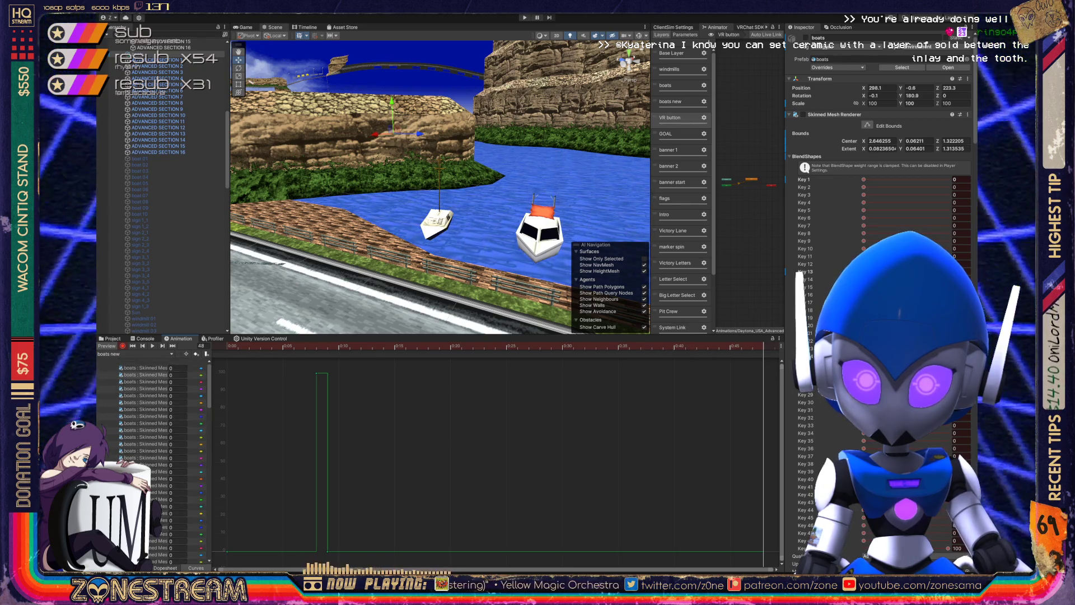
left_click(144, 368, "ctrl")
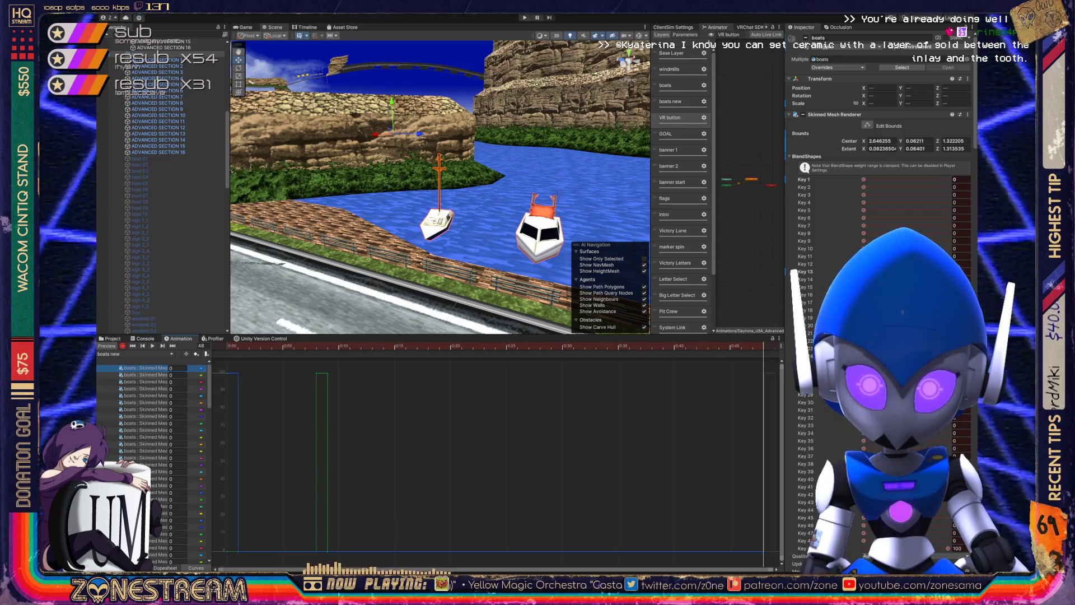
scroll(151, 460, "down", 10)
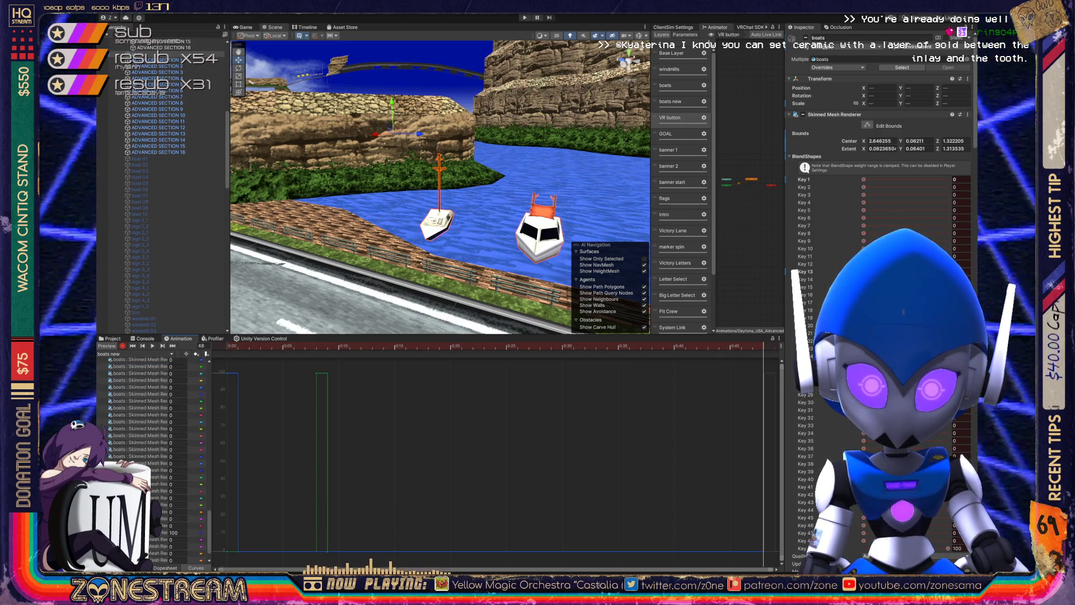
scroll(151, 459, "down", 3)
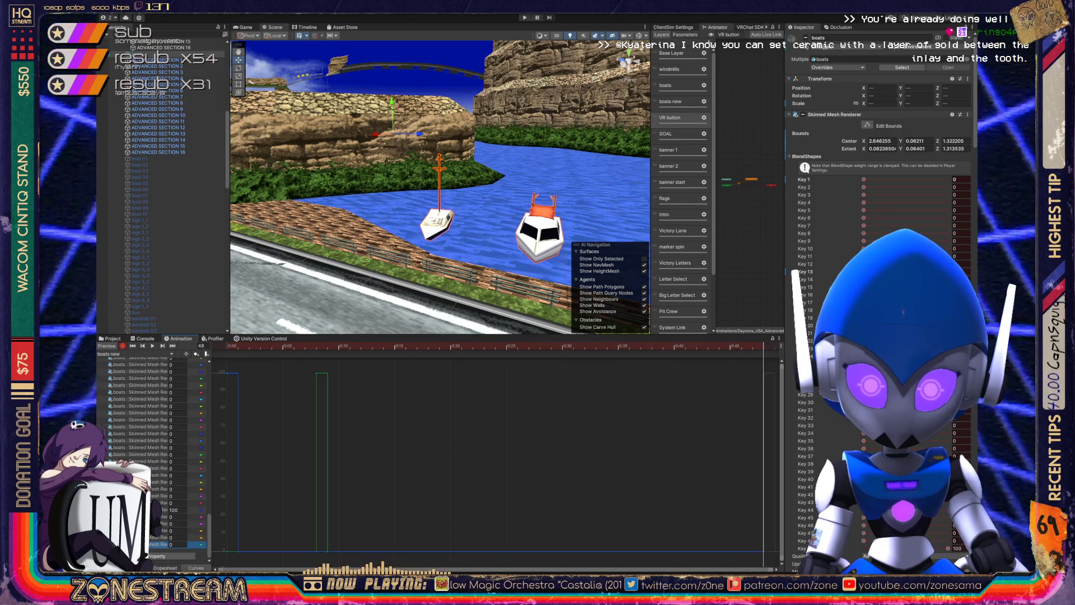
left_click(179, 544)
left_click(179, 537)
left_click(179, 543)
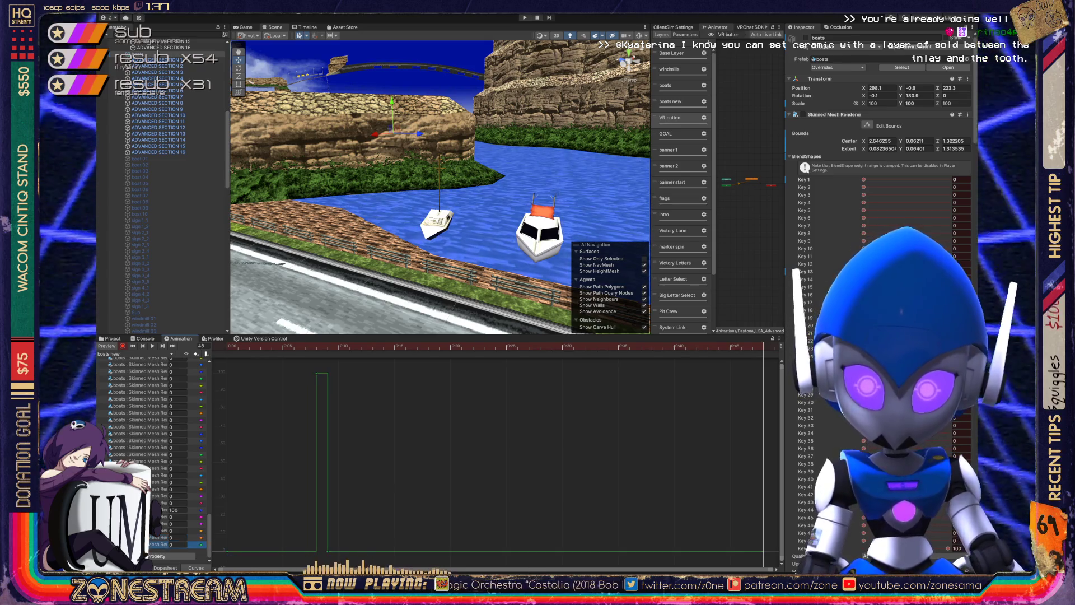
Select every keyframe on all shape-key curves and set both tangents to Constant.
key("ctrl+a")
key("Escape")
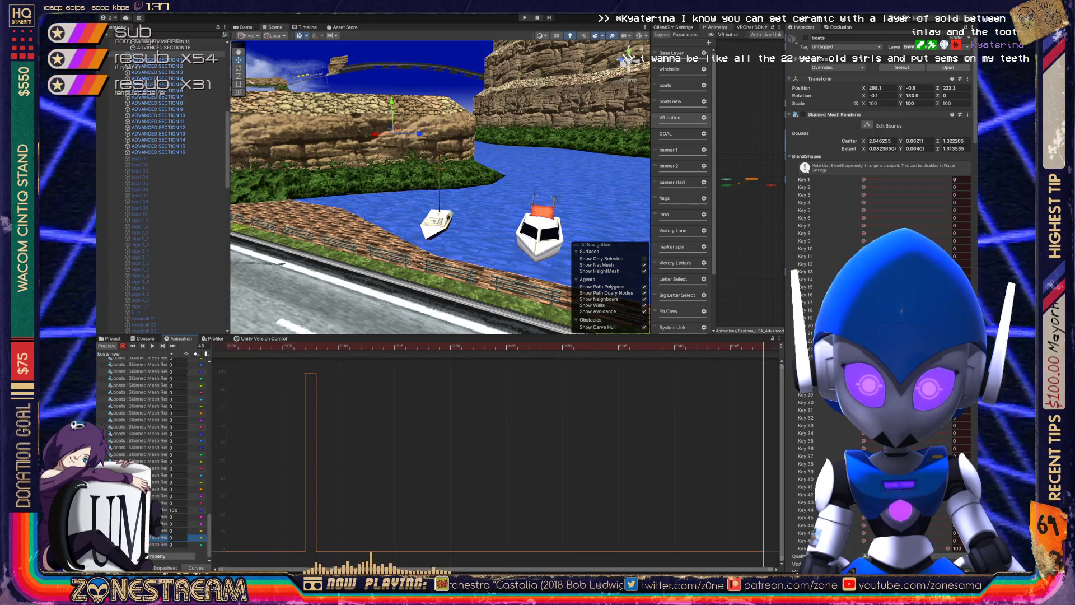
scroll(151, 459, "up", 10)
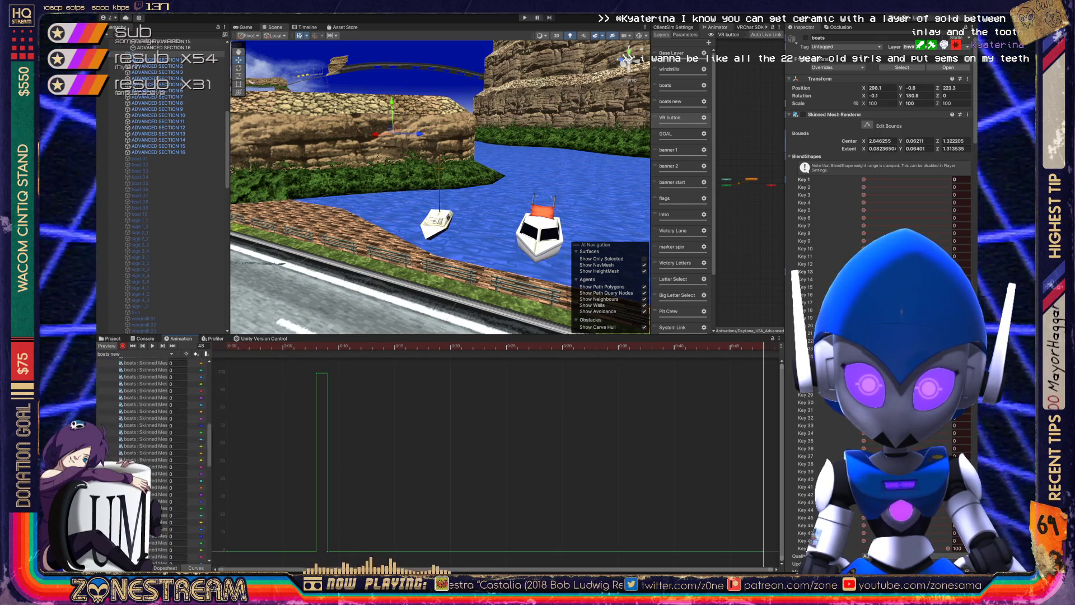
key("ctrl+a")
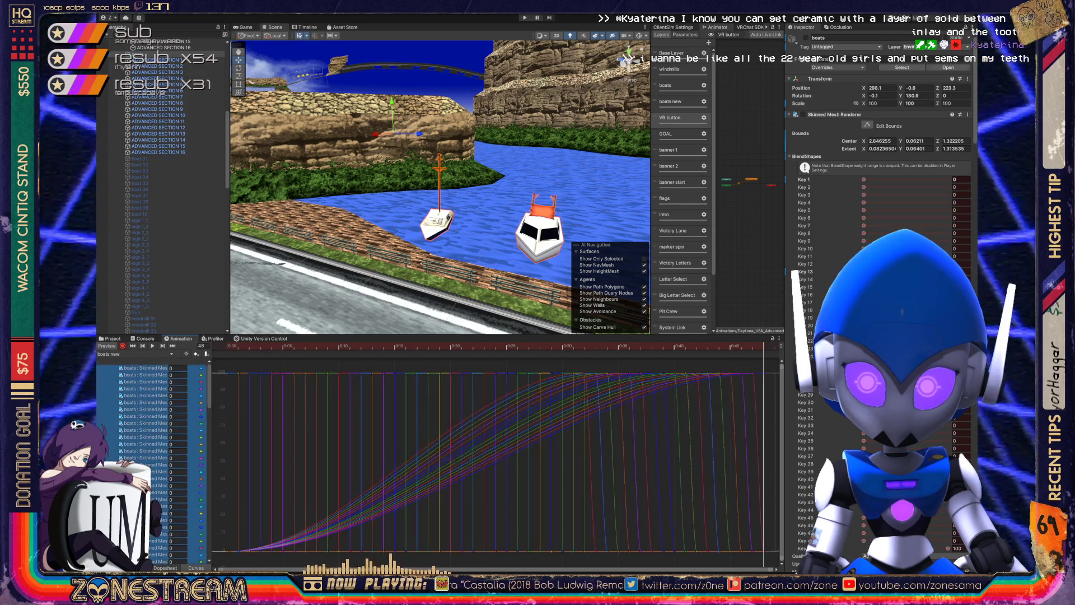
key("ctrl+a")
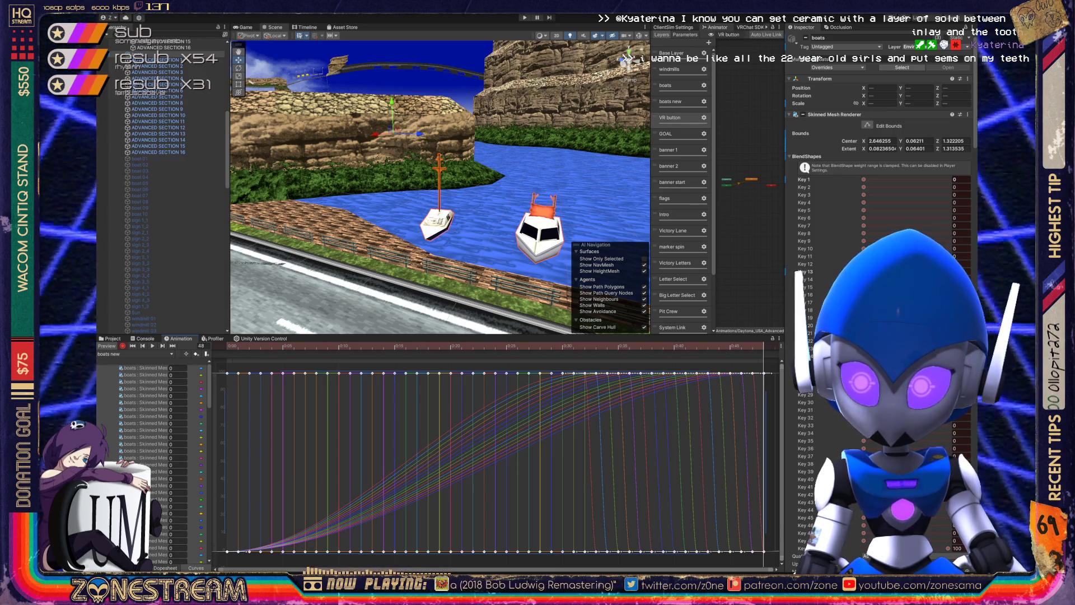
key("ctrl+z")
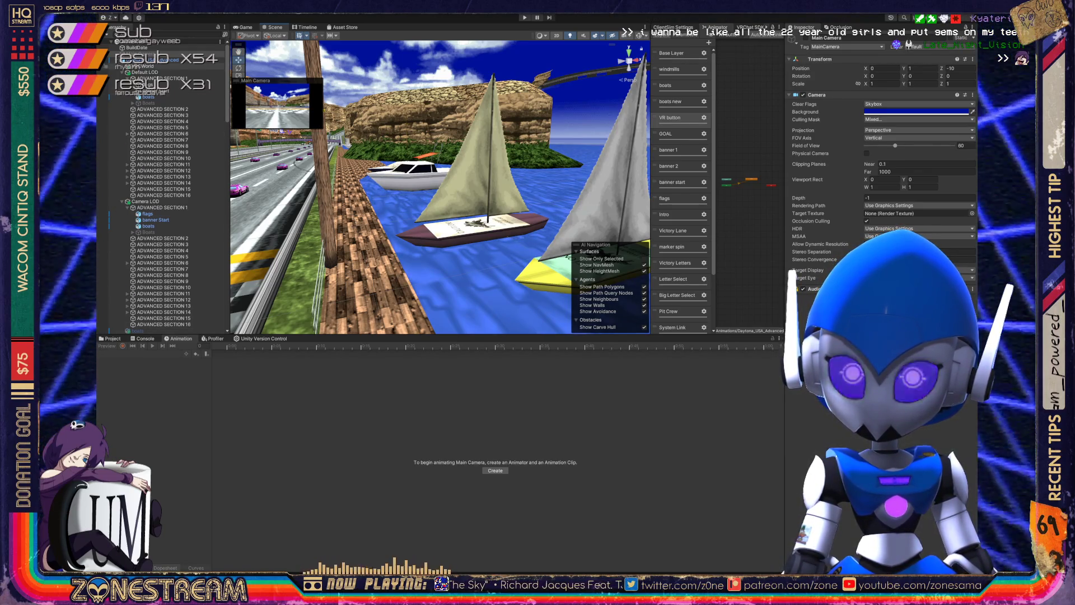
left_click(143, 66)
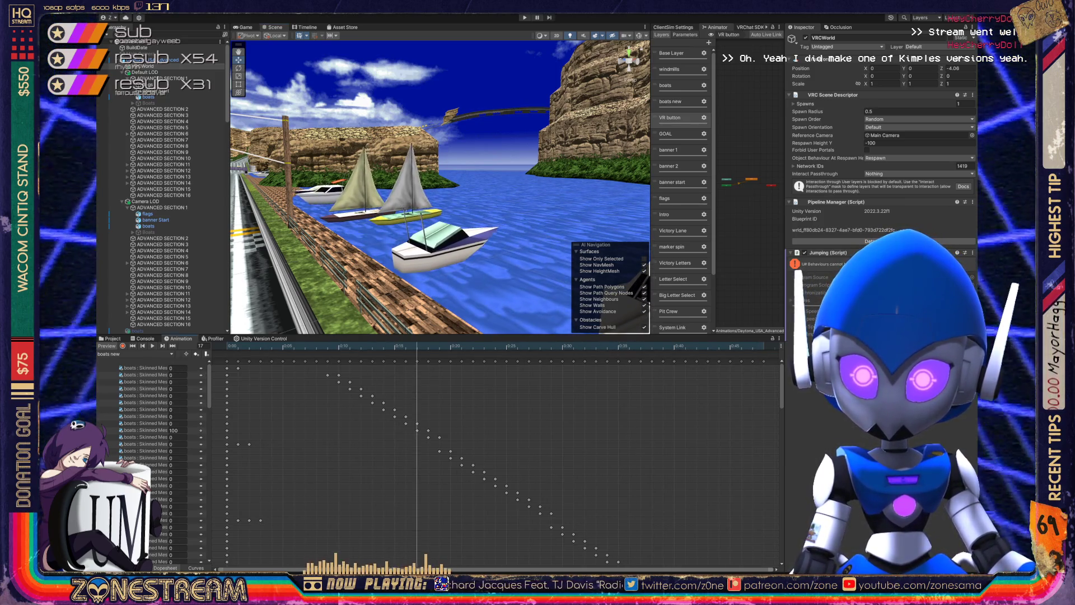
Zoom out the dopesheet timeline to show all the stepped boat shape-key keyframes.
scroll(235, 448, "down", 5)
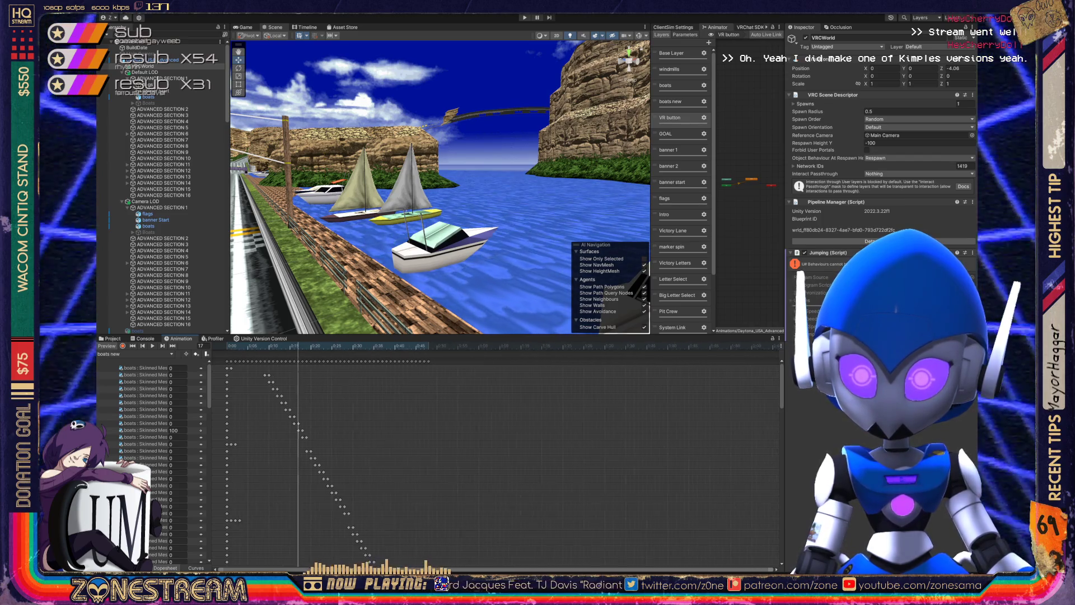
scroll(235, 448, "down", 3)
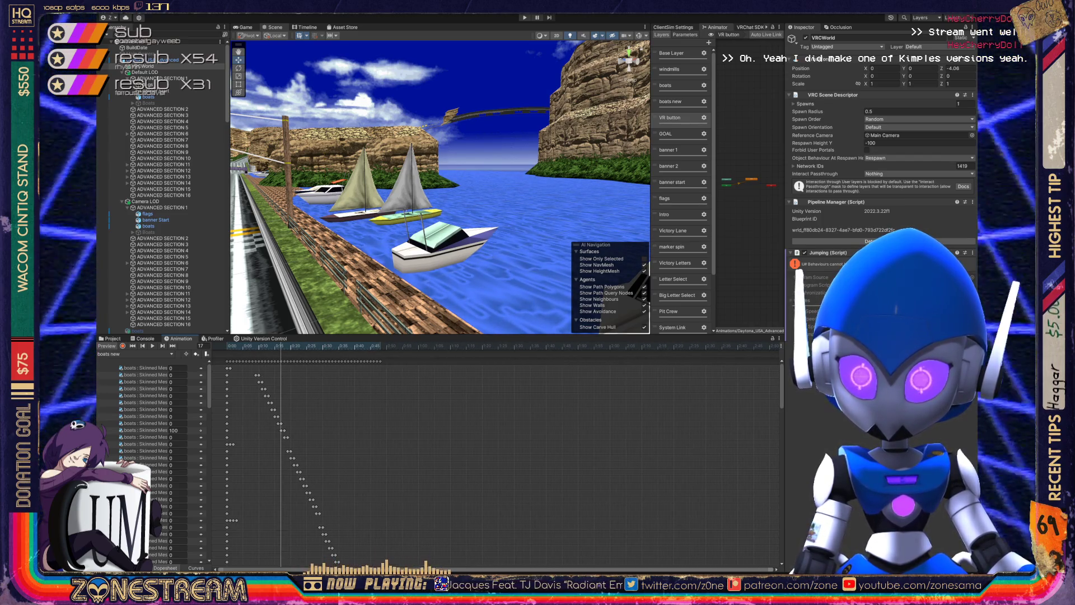